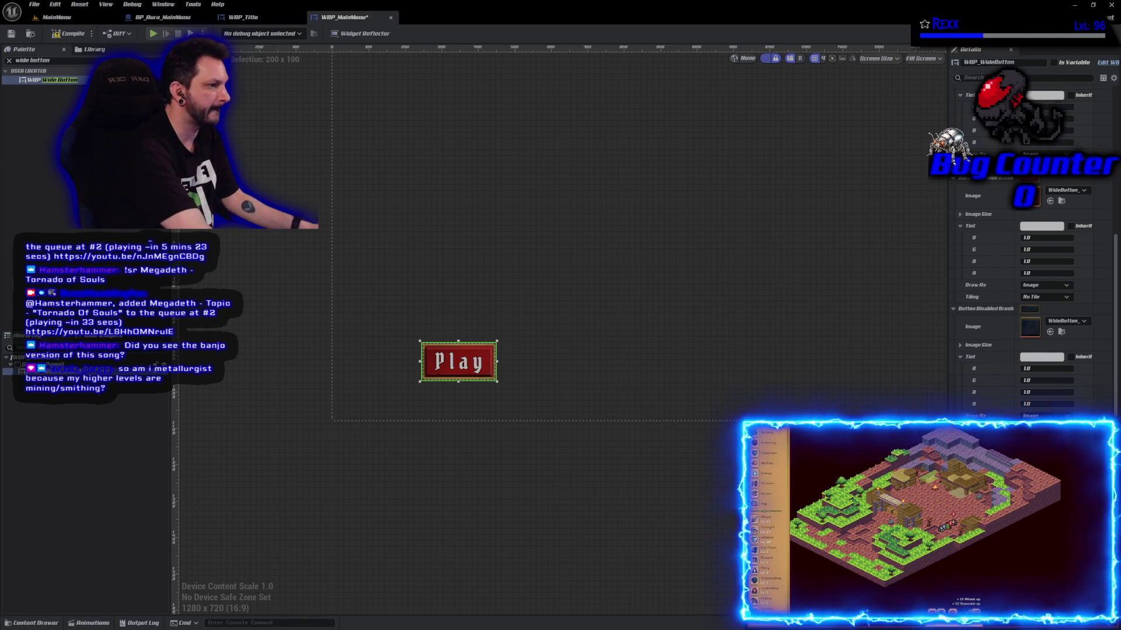
- Save the WBP_MainMenu widget blueprint from the widget editor toolbar
{"action": "left_click", "coordinate": [11, 34]}
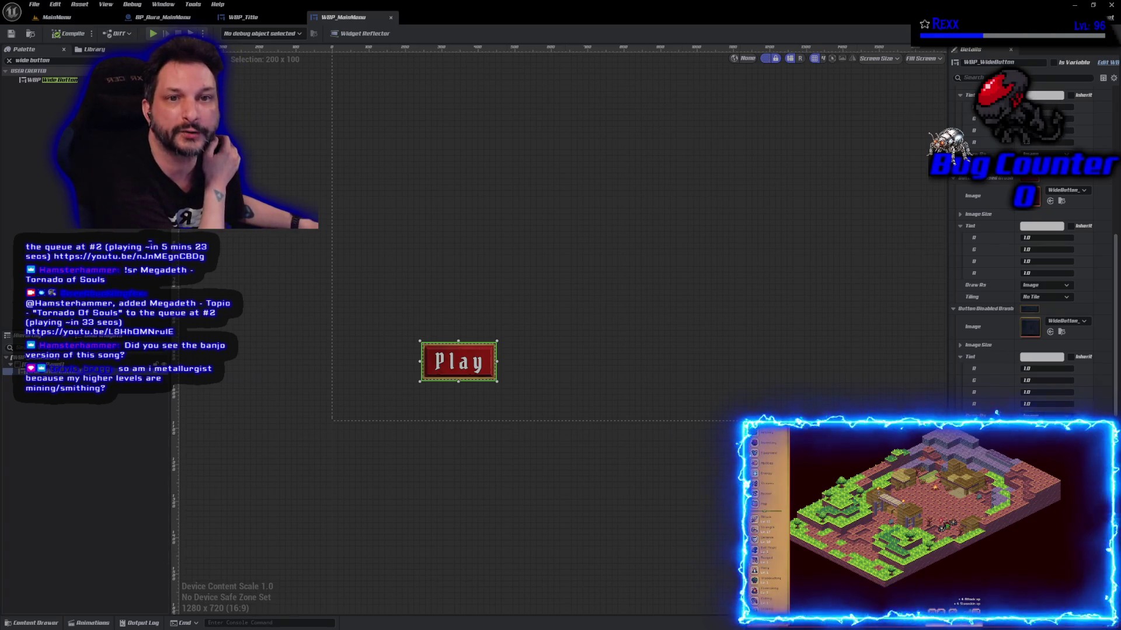
- Bring the Microscape browser window forward, maximize it, and open the Guidebook
{"action": "key", "text": "alt+Tab"}
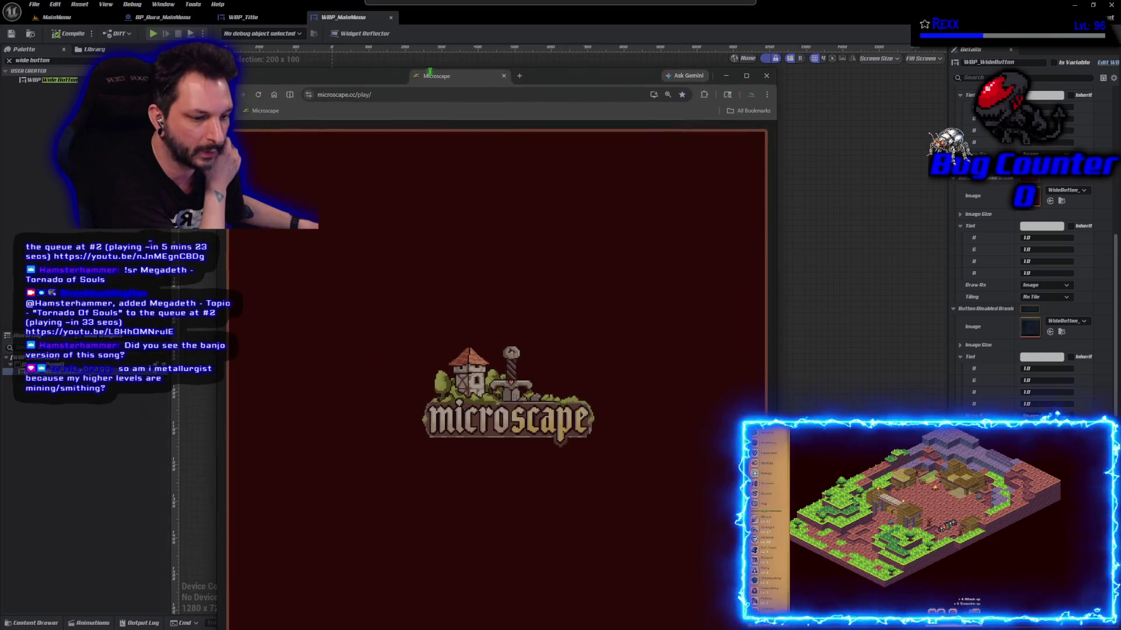
{"action": "double_click", "coordinate": [432, 76]}
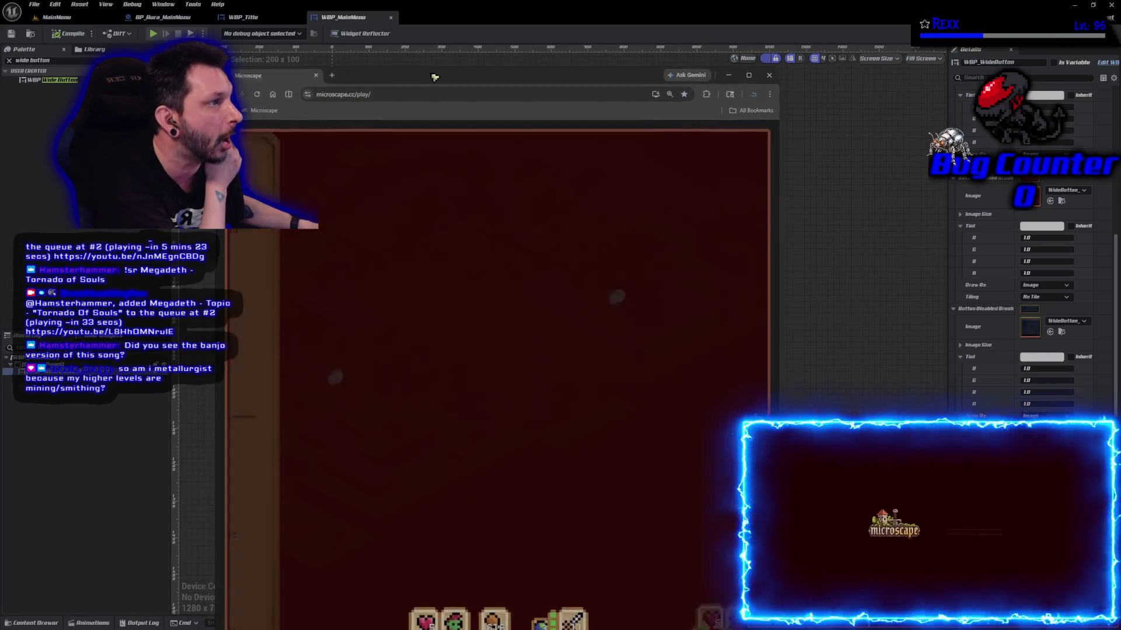
{"action": "scroll", "coordinate": [98, 432], "scroll_direction": "down", "scroll_amount": 4}
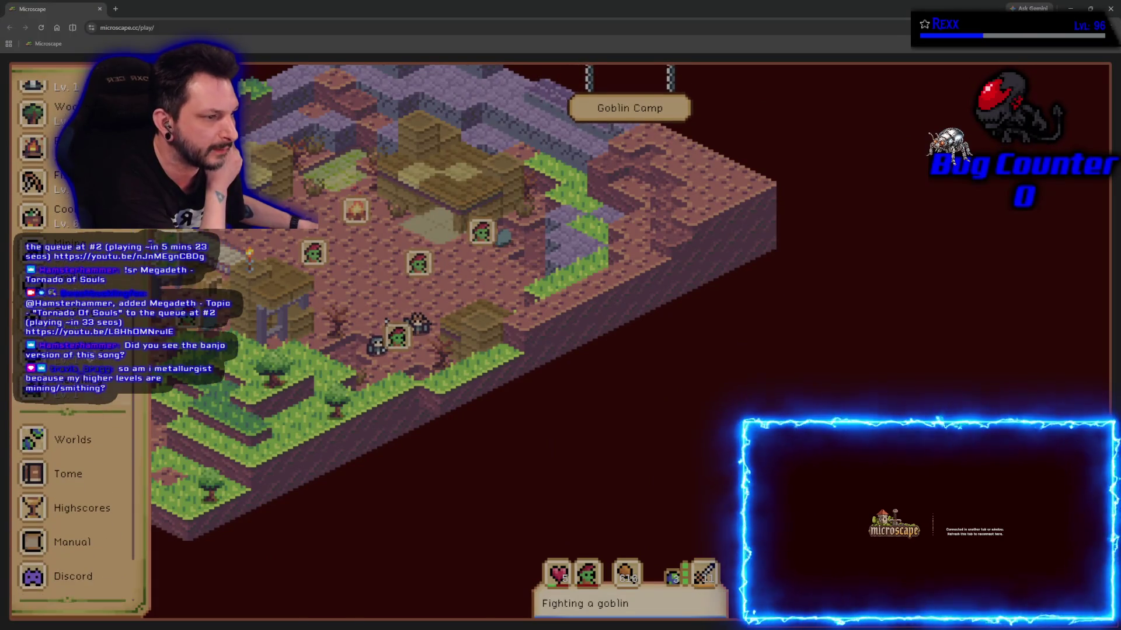
{"action": "left_click", "coordinate": [126, 467]}
- Review the character's equipment and bonuses panel, selecting the word Alchemist in its title
{"action": "scroll", "coordinate": [127, 465], "scroll_direction": "up", "scroll_amount": 8}
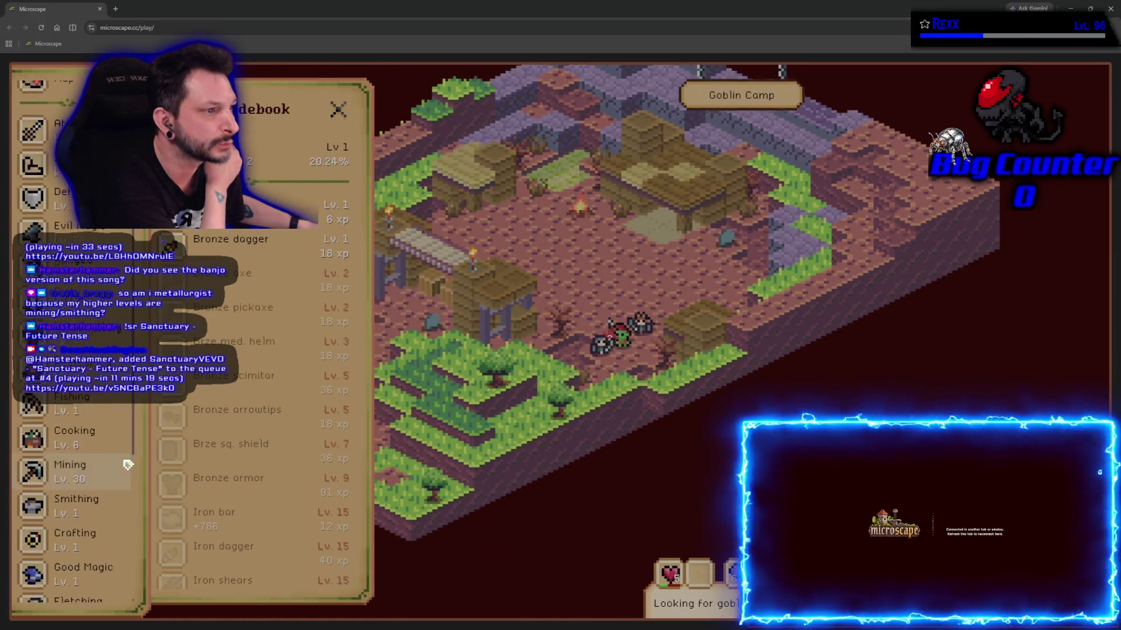
{"action": "left_click", "coordinate": [32, 167]}
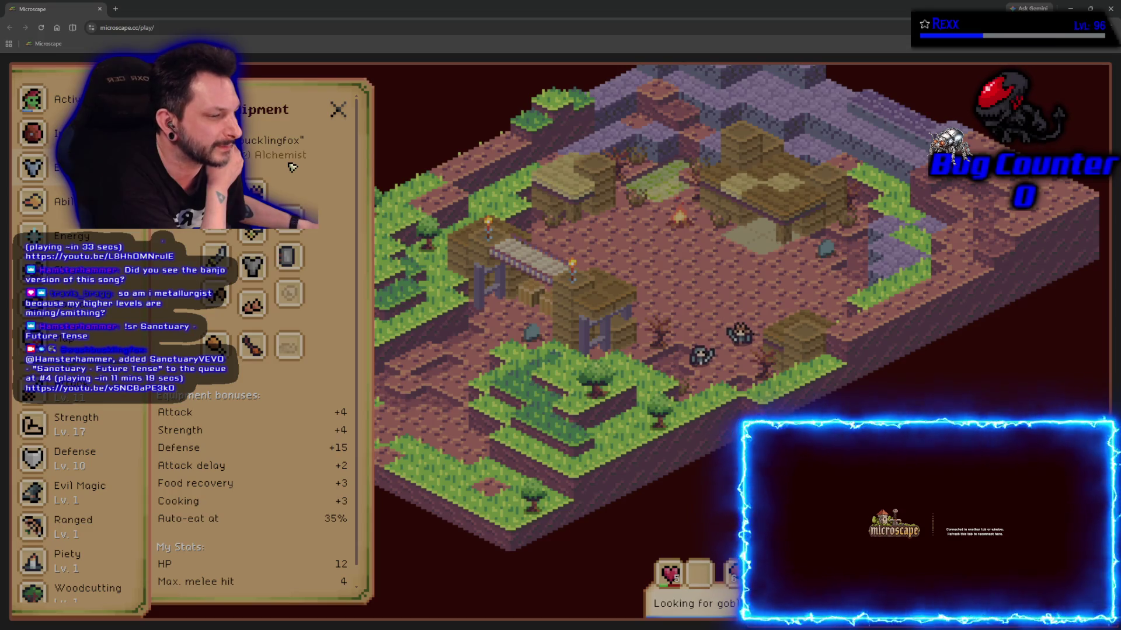
{"action": "scroll", "coordinate": [80, 453], "scroll_direction": "down", "scroll_amount": 5}
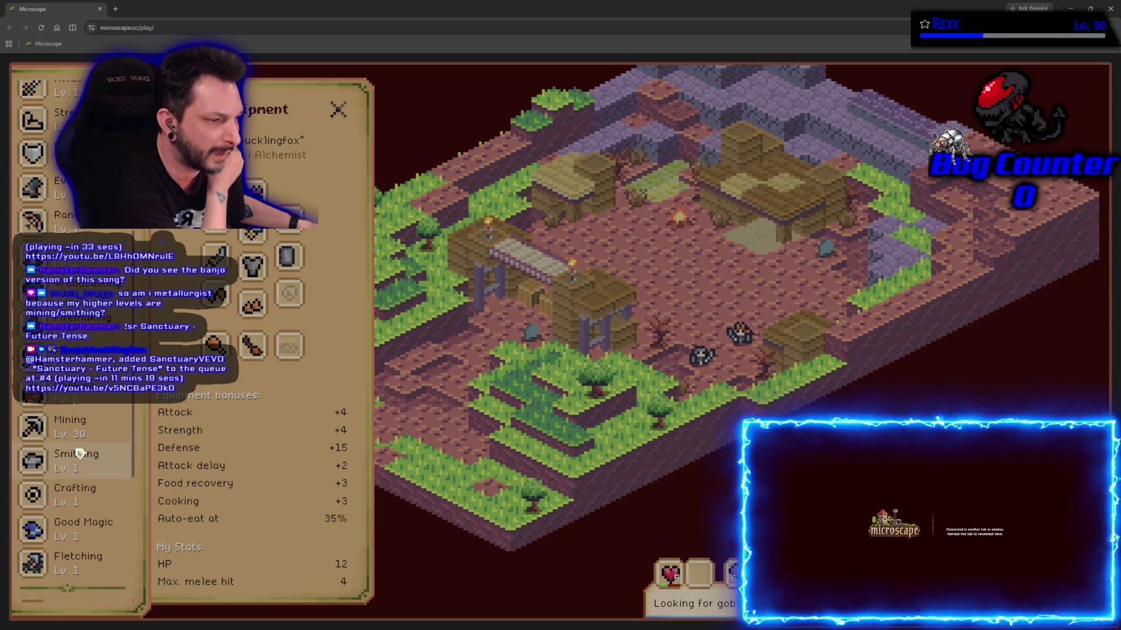
{"action": "scroll", "coordinate": [80, 453], "scroll_direction": "up", "scroll_amount": 8}
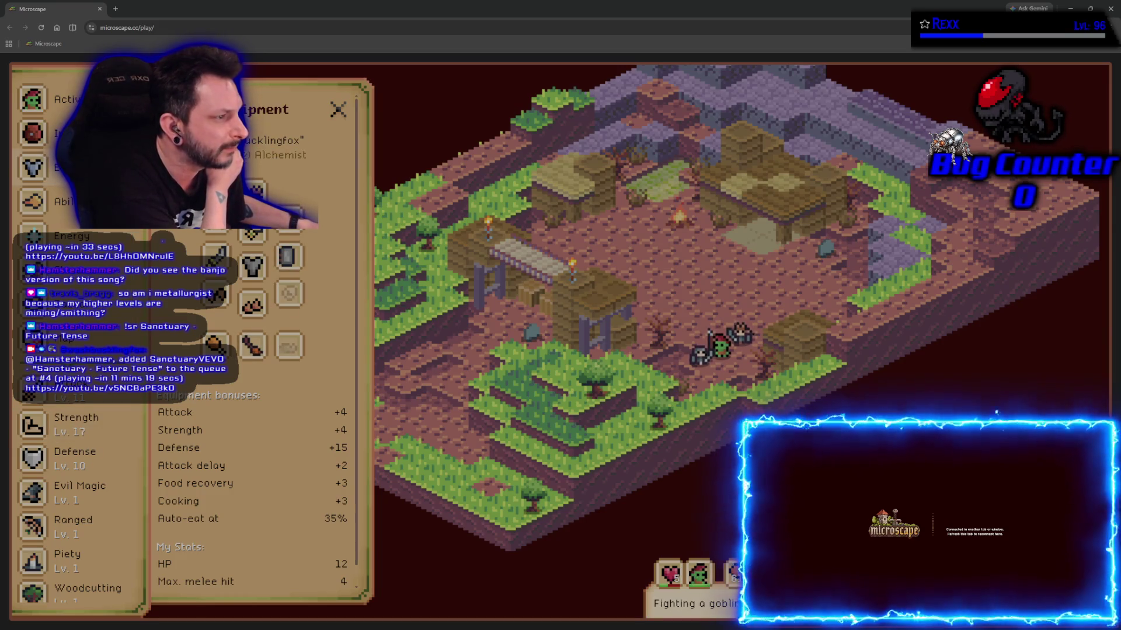
{"action": "double_click", "coordinate": [280, 154]}
{"action": "left_click", "coordinate": [247, 159]}
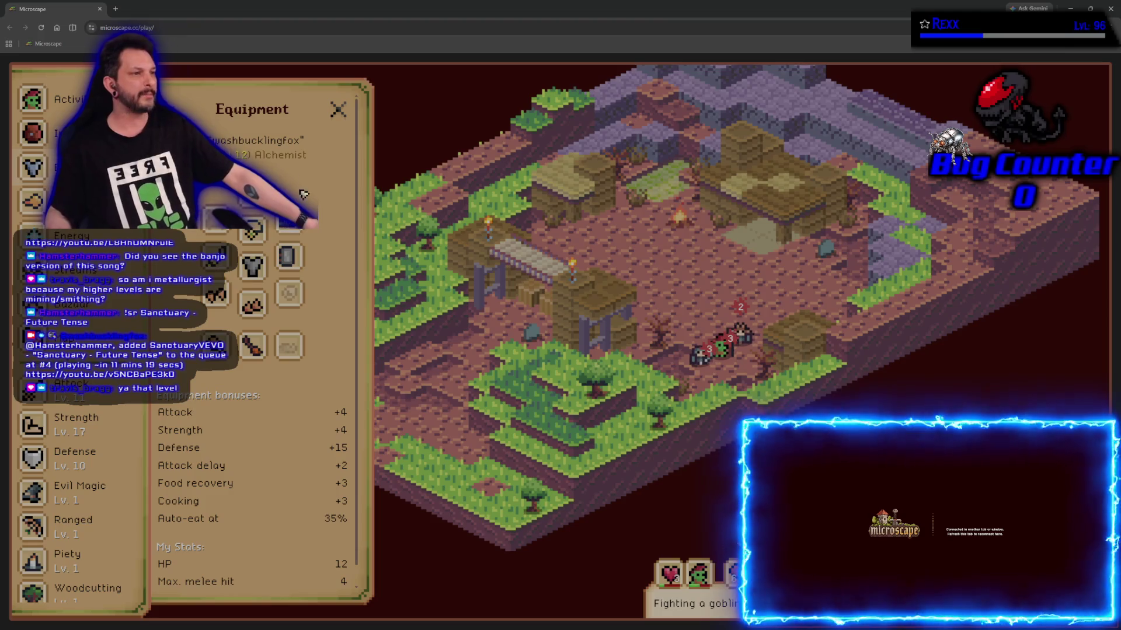
{"action": "double_click", "coordinate": [300, 156]}
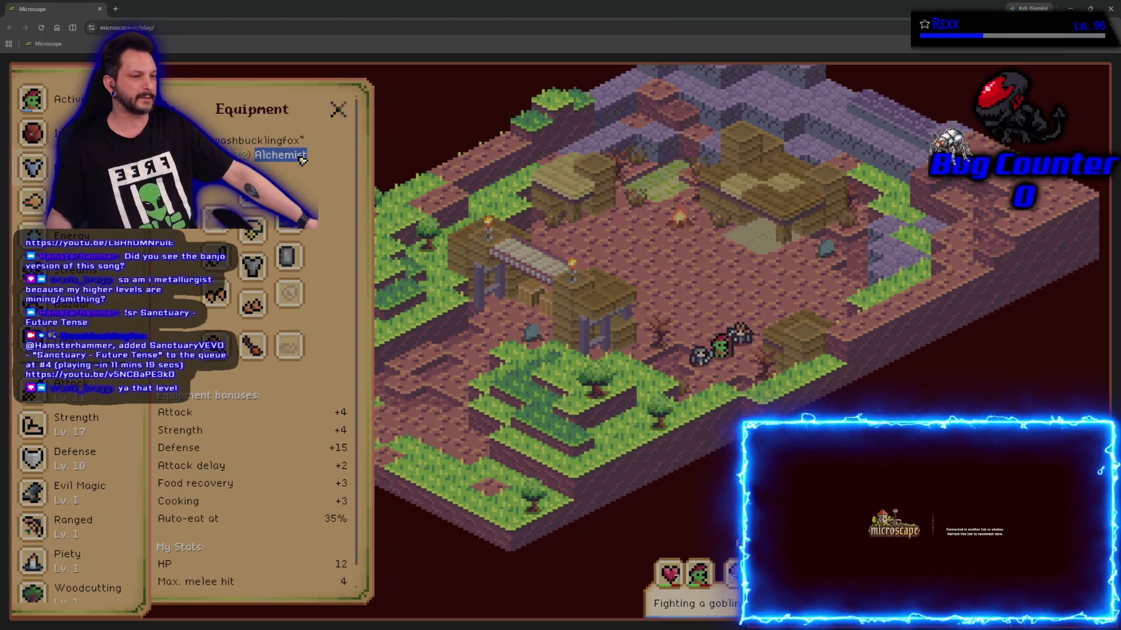
- Scroll the sidebar down to Tome and open the Tome of Knowledge journal
{"action": "scroll", "coordinate": [343, 223], "scroll_direction": "down", "scroll_amount": 1}
{"action": "scroll", "coordinate": [343, 223], "scroll_direction": "up", "scroll_amount": 1}
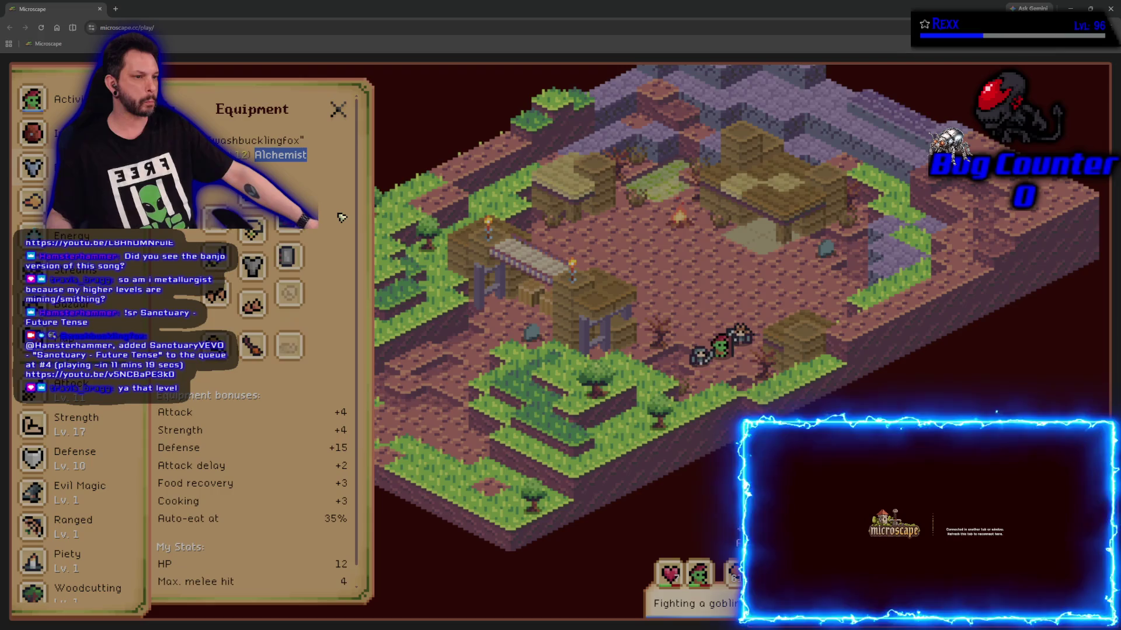
{"action": "scroll", "coordinate": [76, 350], "scroll_direction": "down", "scroll_amount": 1}
{"action": "scroll", "coordinate": [119, 431], "scroll_direction": "down", "scroll_amount": 10}
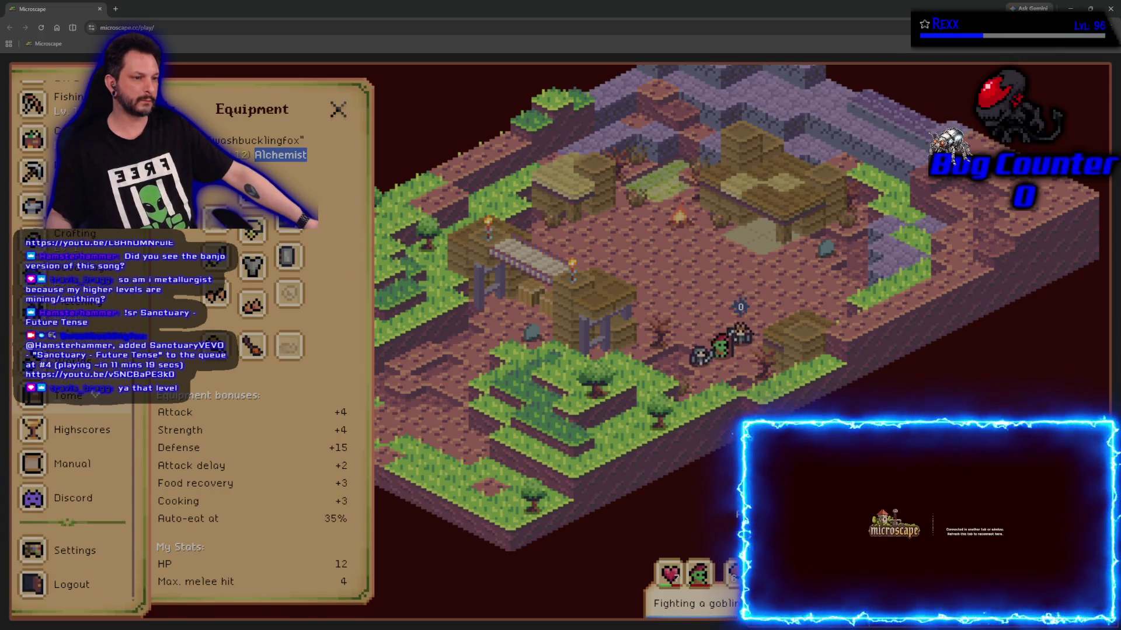
{"action": "left_click", "coordinate": [96, 394]}
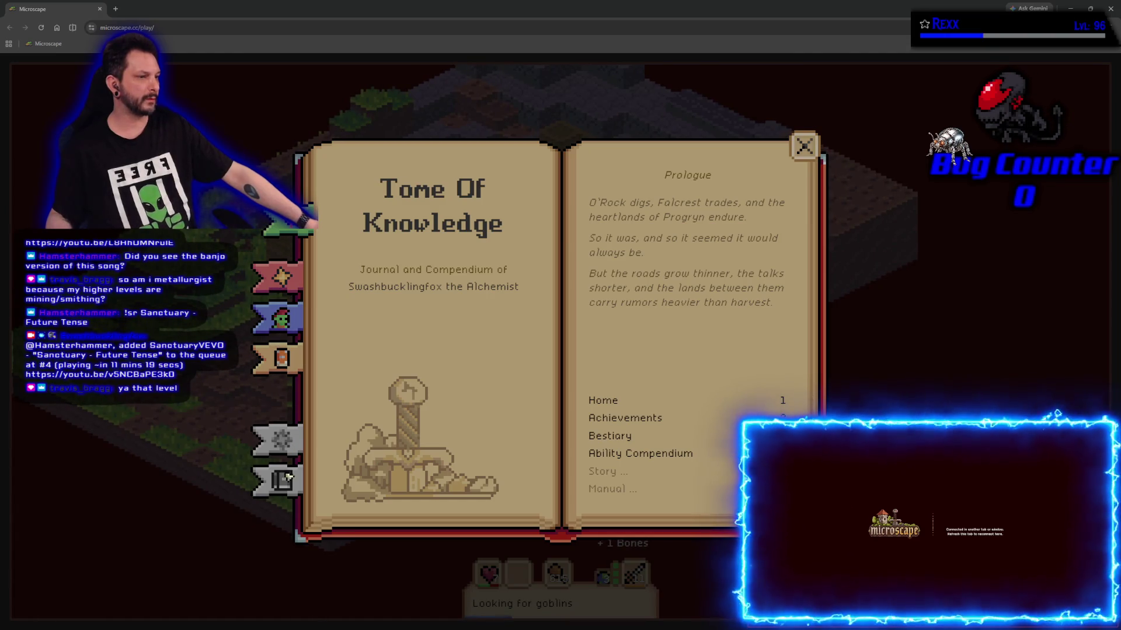
- Close the Tome with Esc, open Manual > Combat, and scroll through the combat text
{"action": "key", "text": "Escape"}
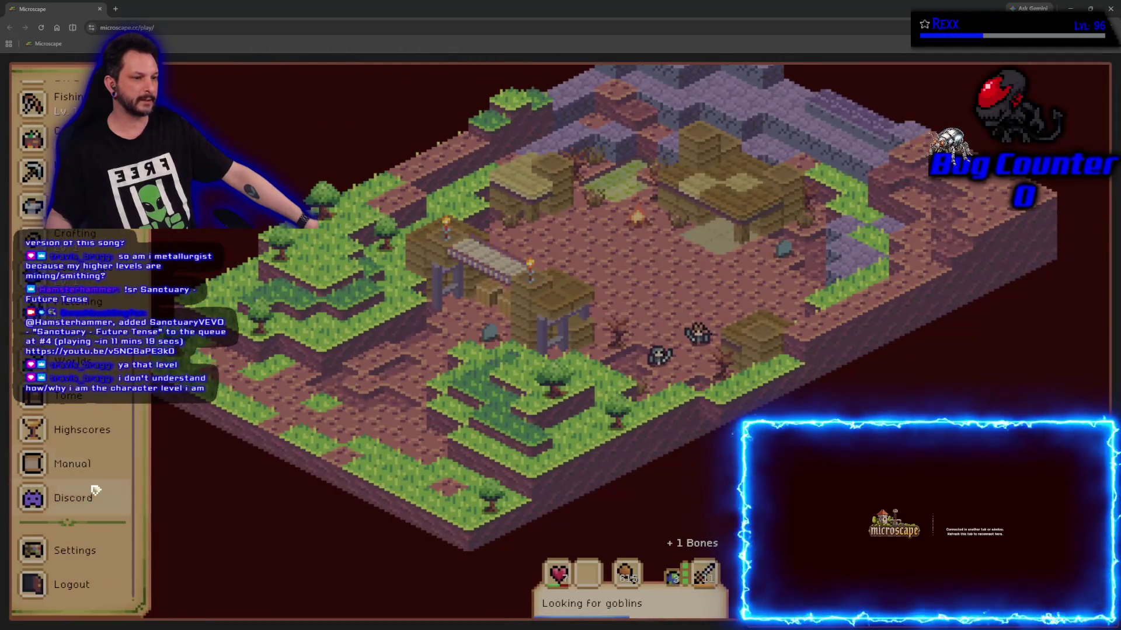
{"action": "left_click", "coordinate": [87, 468]}
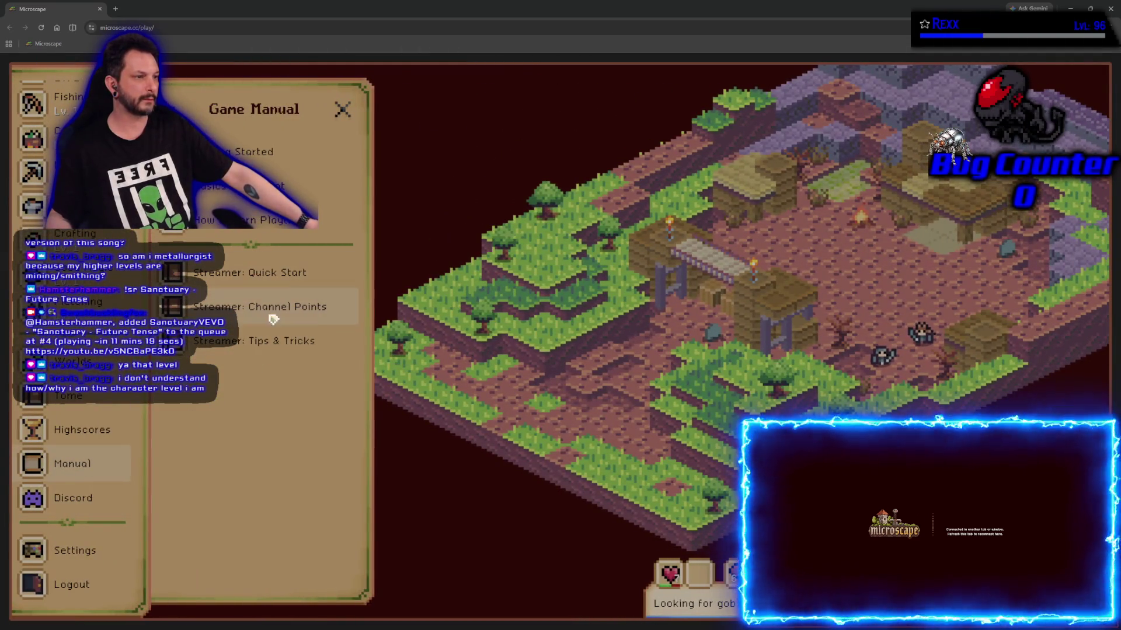
{"action": "left_click", "coordinate": [251, 152]}
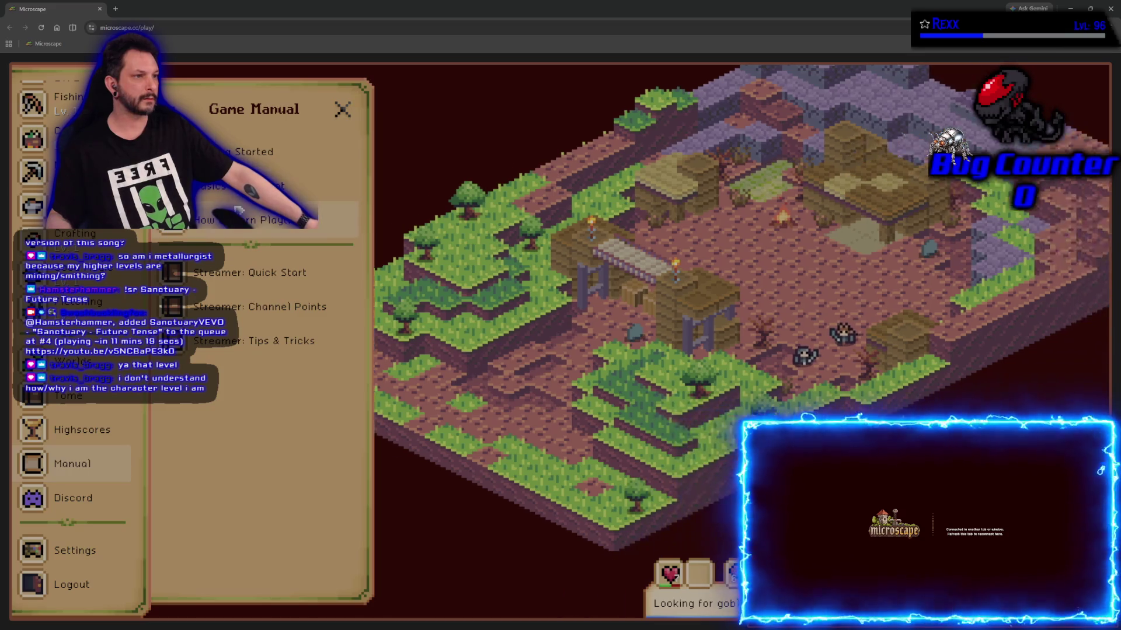
{"action": "scroll", "coordinate": [267, 348], "scroll_direction": "down", "scroll_amount": 3}
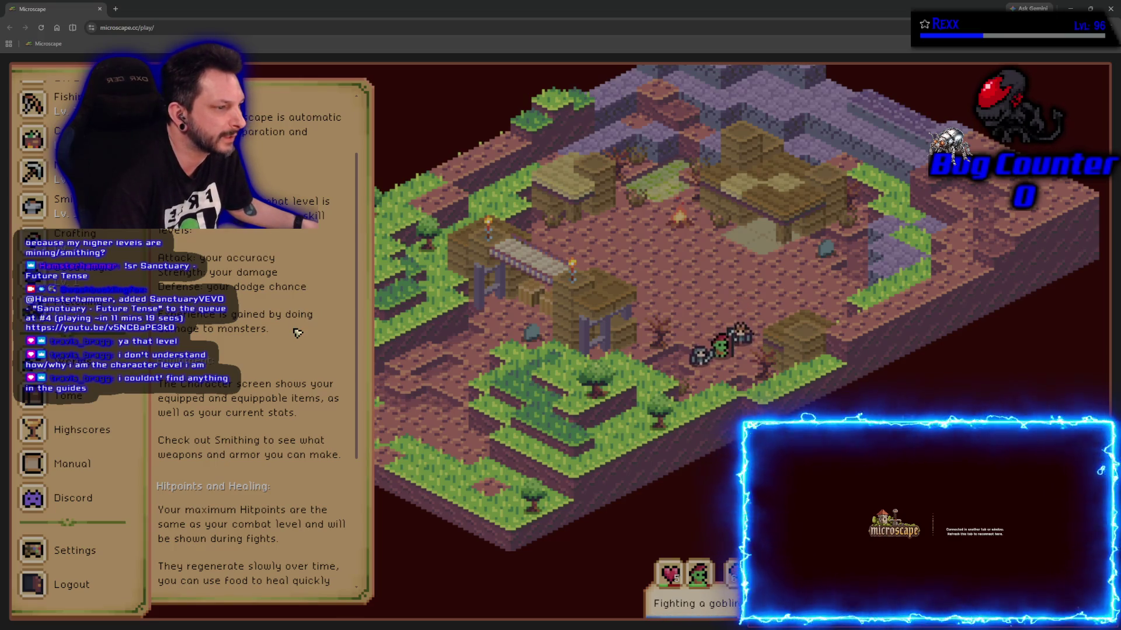
{"action": "scroll", "coordinate": [298, 333], "scroll_direction": "down", "scroll_amount": 3}
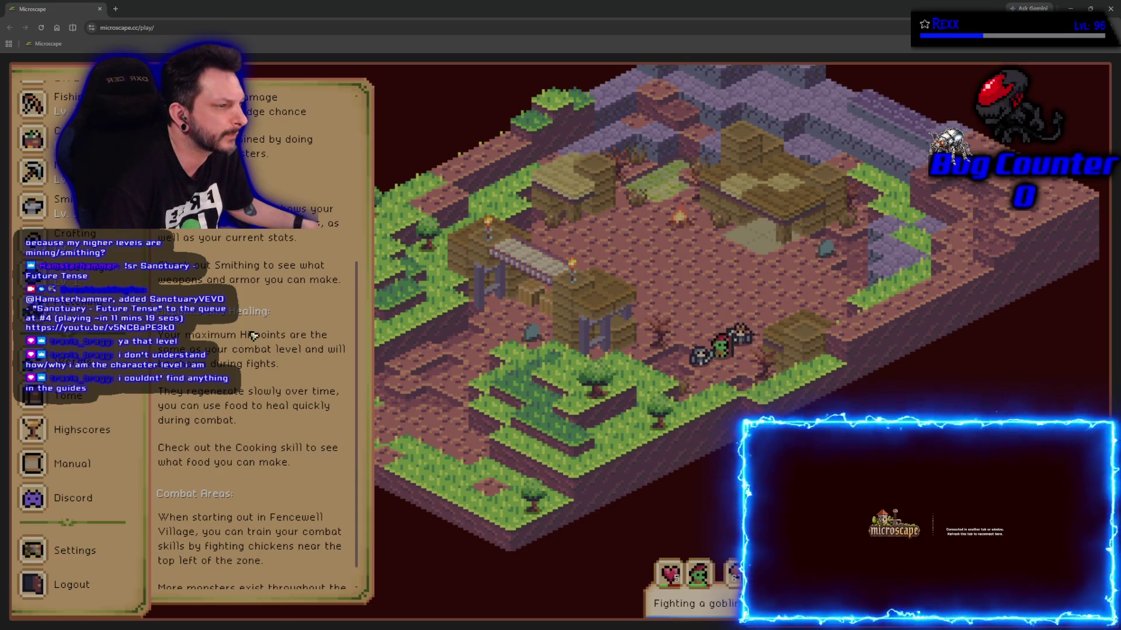
{"action": "scroll", "coordinate": [252, 336], "scroll_direction": "down", "scroll_amount": 1}
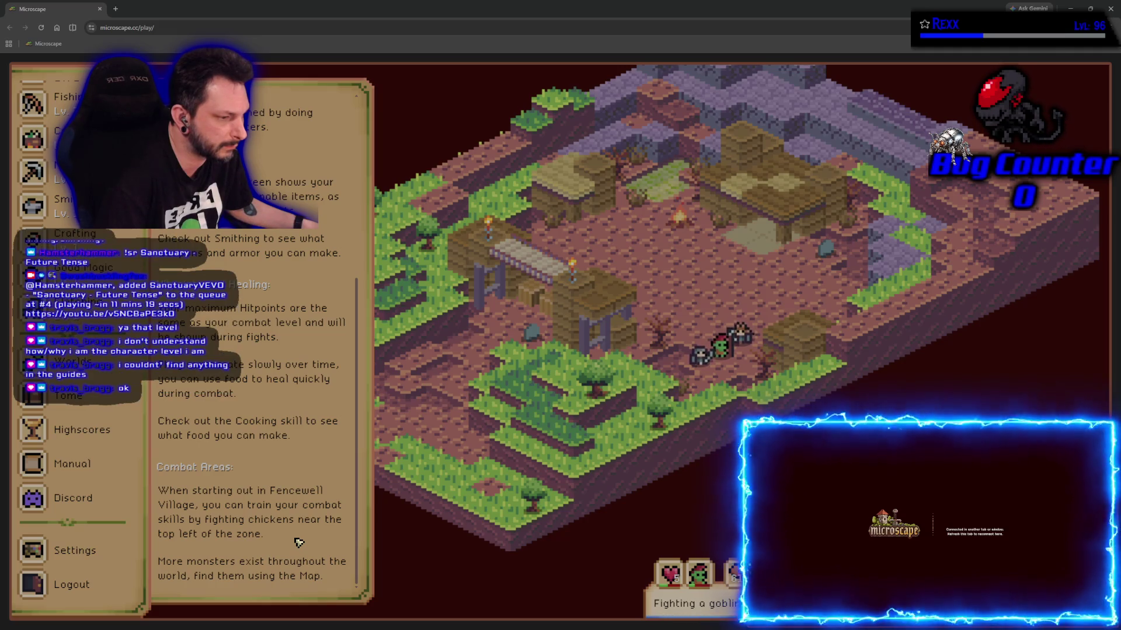
{"action": "scroll", "coordinate": [268, 362], "scroll_direction": "up", "scroll_amount": 5}
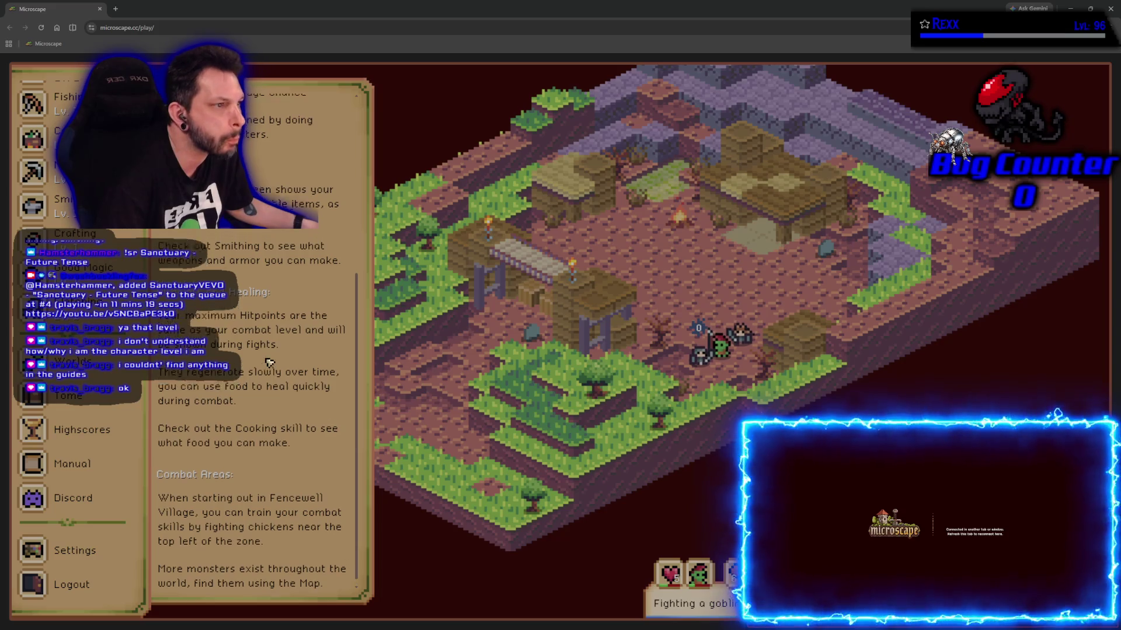
{"action": "scroll", "coordinate": [76, 412], "scroll_direction": "up", "scroll_amount": 5}
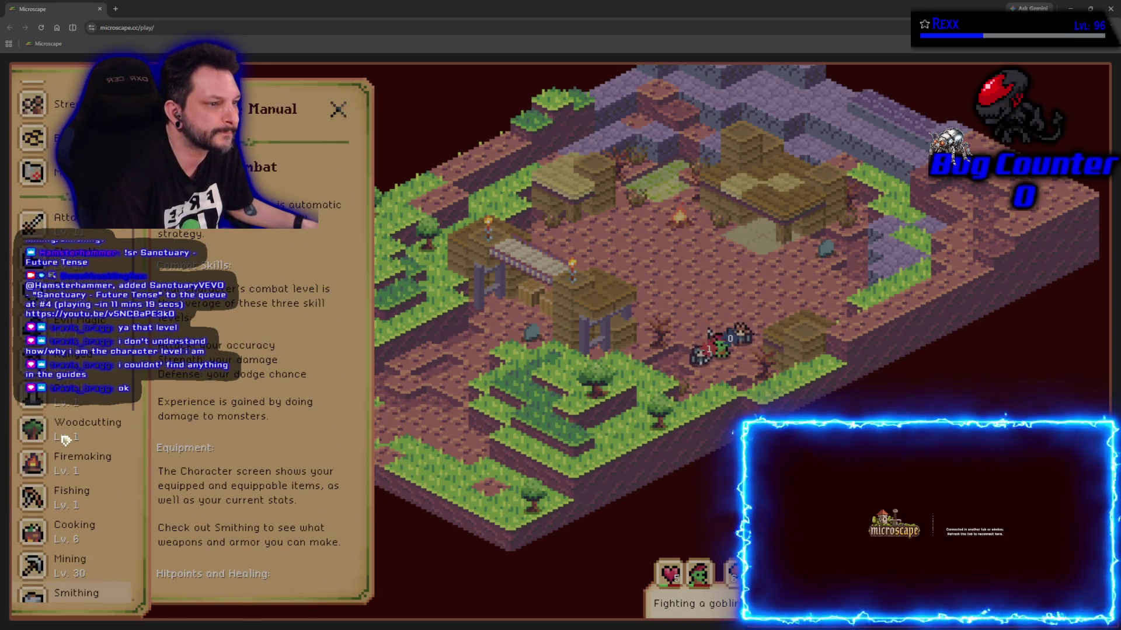
{"action": "scroll", "coordinate": [66, 441], "scroll_direction": "down", "scroll_amount": 1}
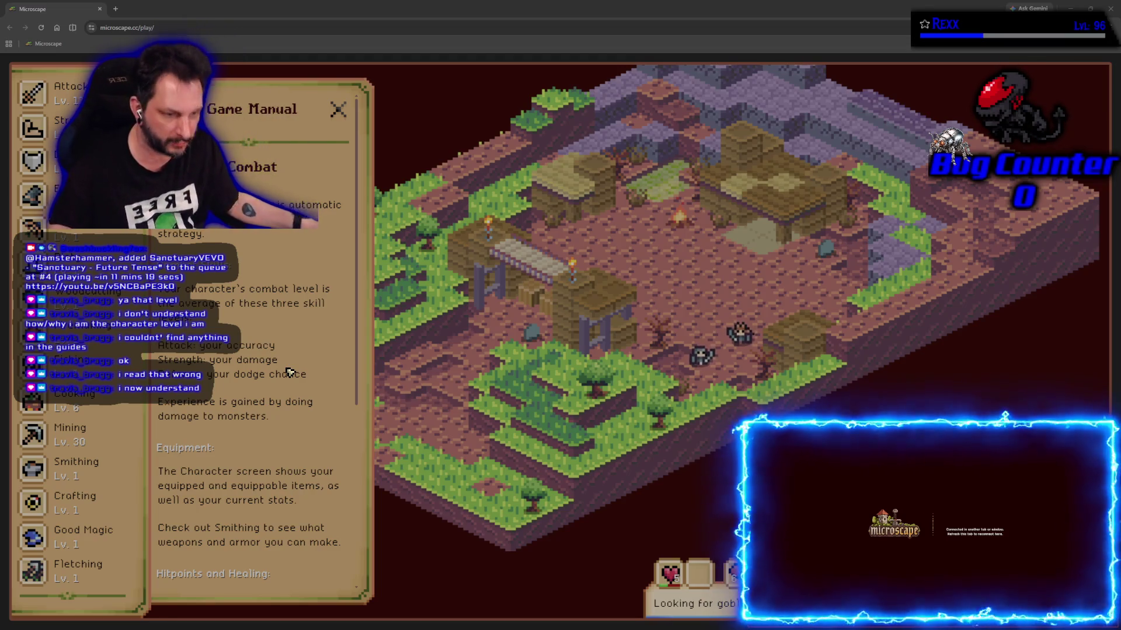
{"action": "left_click", "coordinate": [175, 109]}
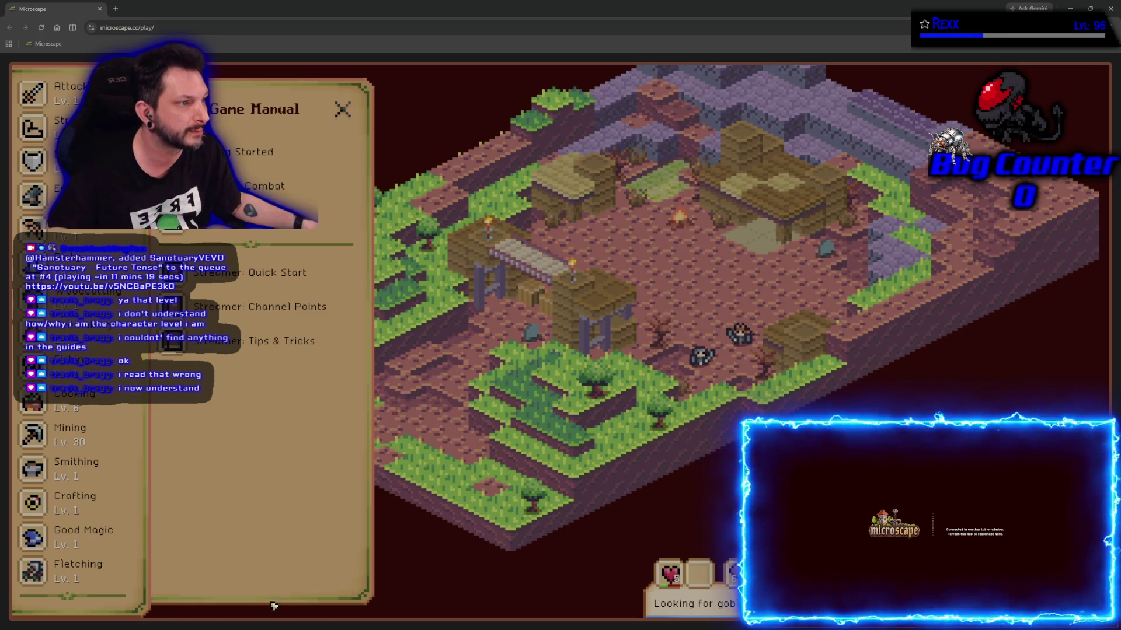
{"action": "left_click", "coordinate": [342, 109]}
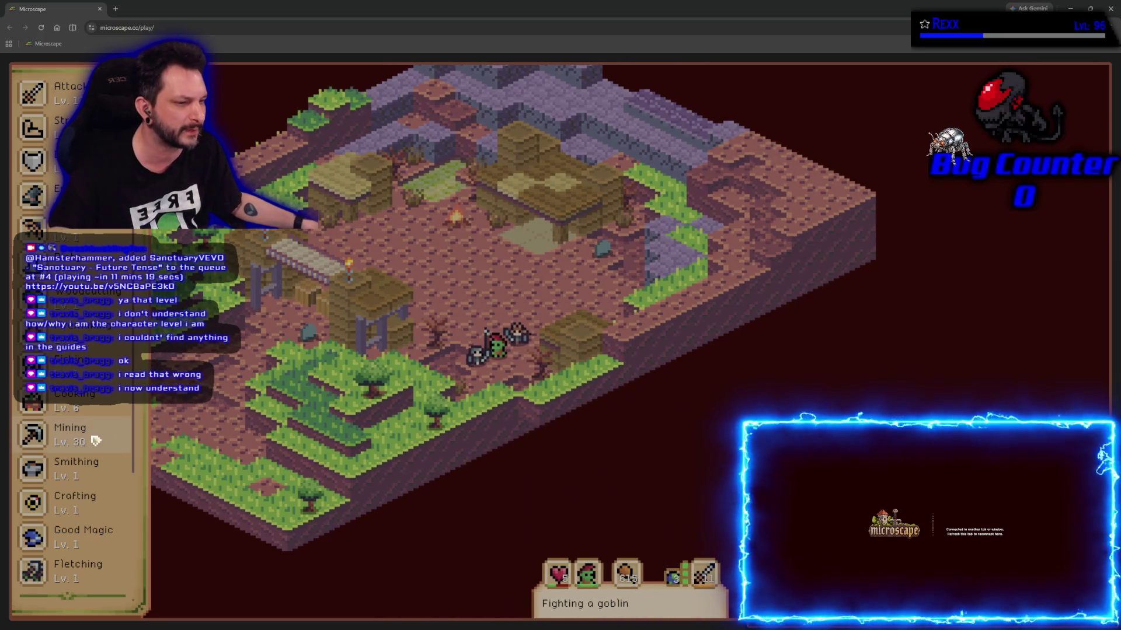
{"action": "scroll", "coordinate": [93, 437], "scroll_direction": "up", "scroll_amount": 4}
{"action": "scroll", "coordinate": [93, 438], "scroll_direction": "up", "scroll_amount": 3}
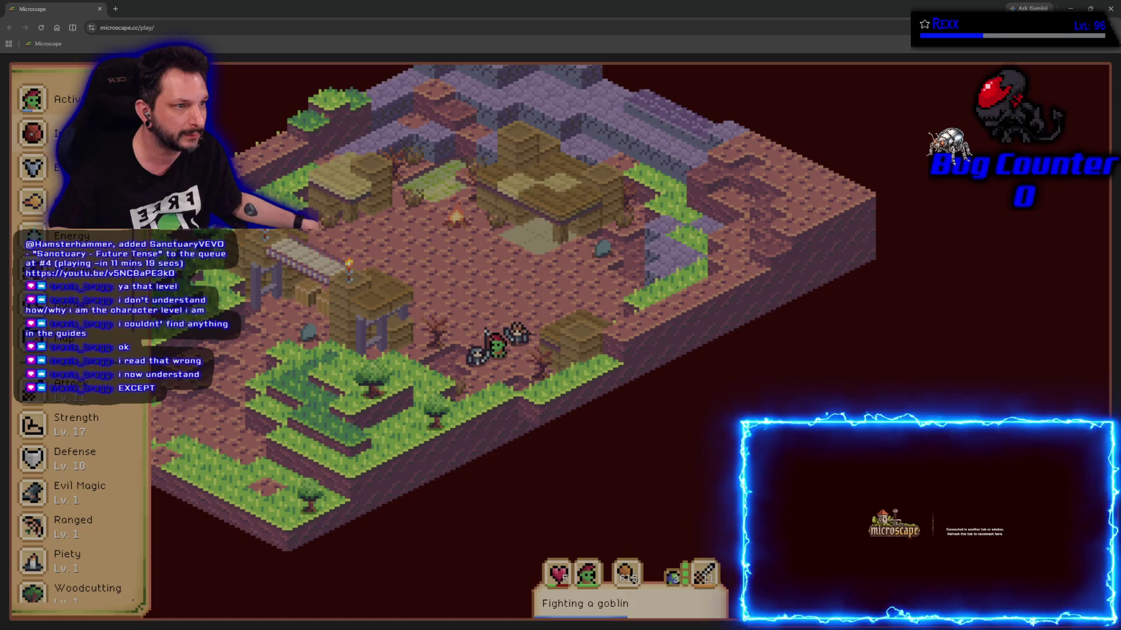
{"action": "left_click", "coordinate": [70, 133]}
{"action": "left_click", "coordinate": [58, 167]}
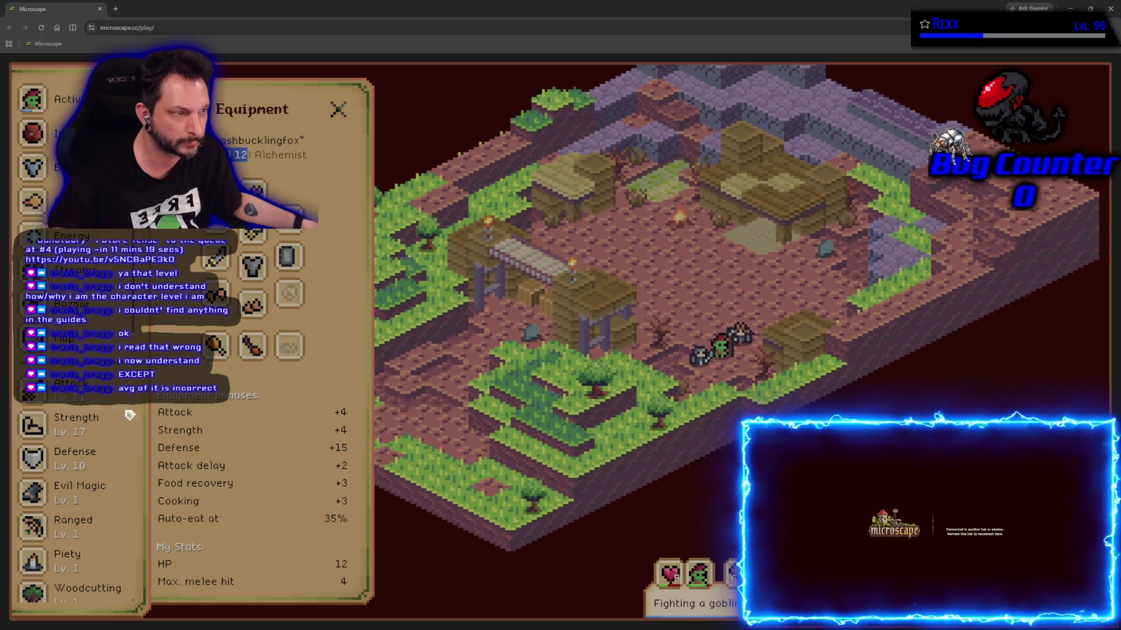
{"action": "left_click", "coordinate": [35, 133]}
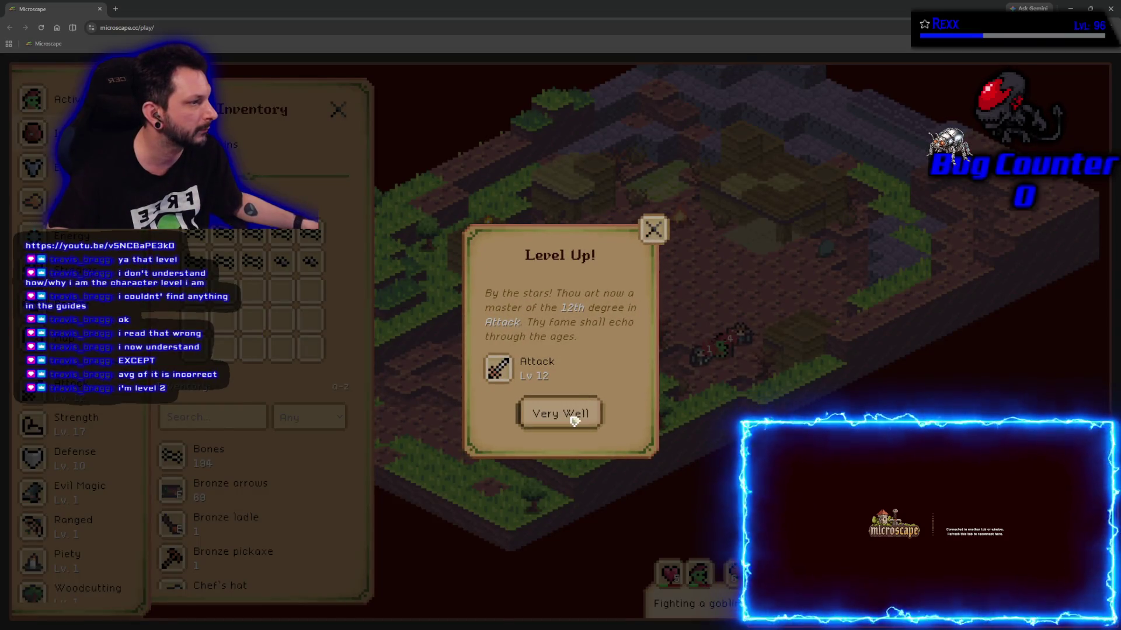
{"action": "left_click", "coordinate": [574, 417]}
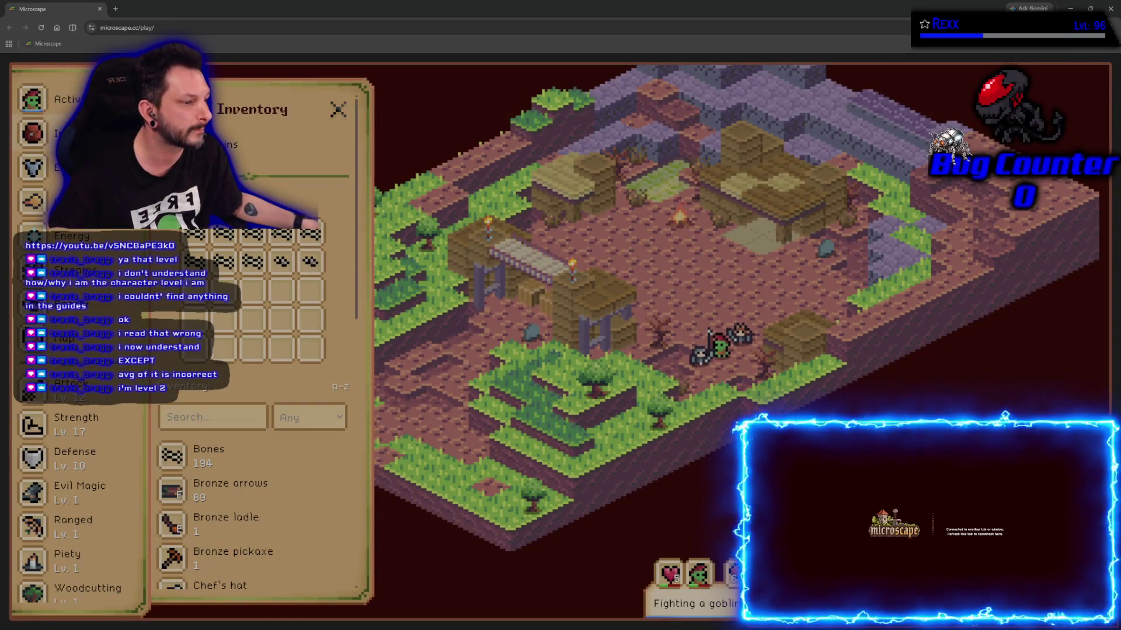
{"action": "scroll", "coordinate": [307, 551], "scroll_direction": "down", "scroll_amount": 4}
{"action": "scroll", "coordinate": [307, 551], "scroll_direction": "down", "scroll_amount": 7}
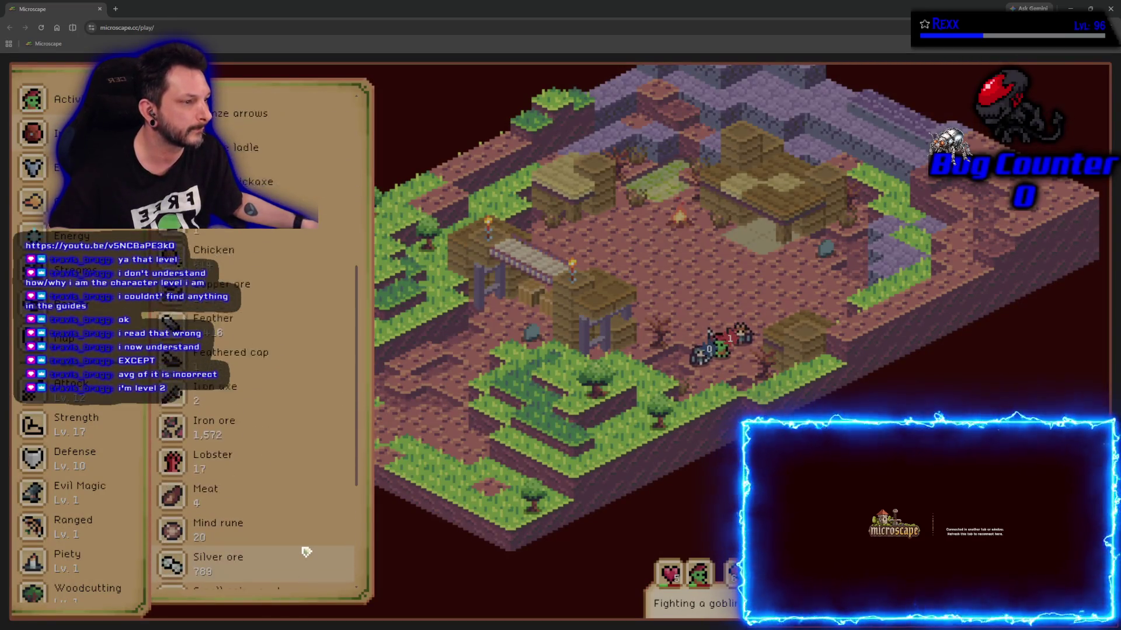
{"action": "scroll", "coordinate": [307, 551], "scroll_direction": "up", "scroll_amount": 2}
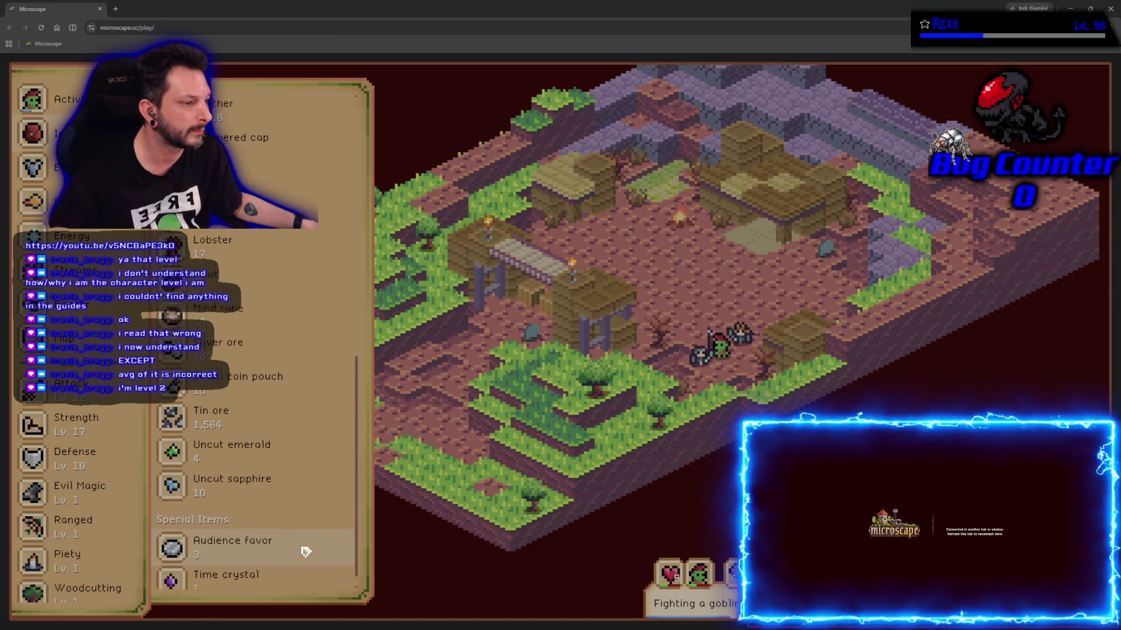
{"action": "scroll", "coordinate": [306, 552], "scroll_direction": "up", "scroll_amount": 1}
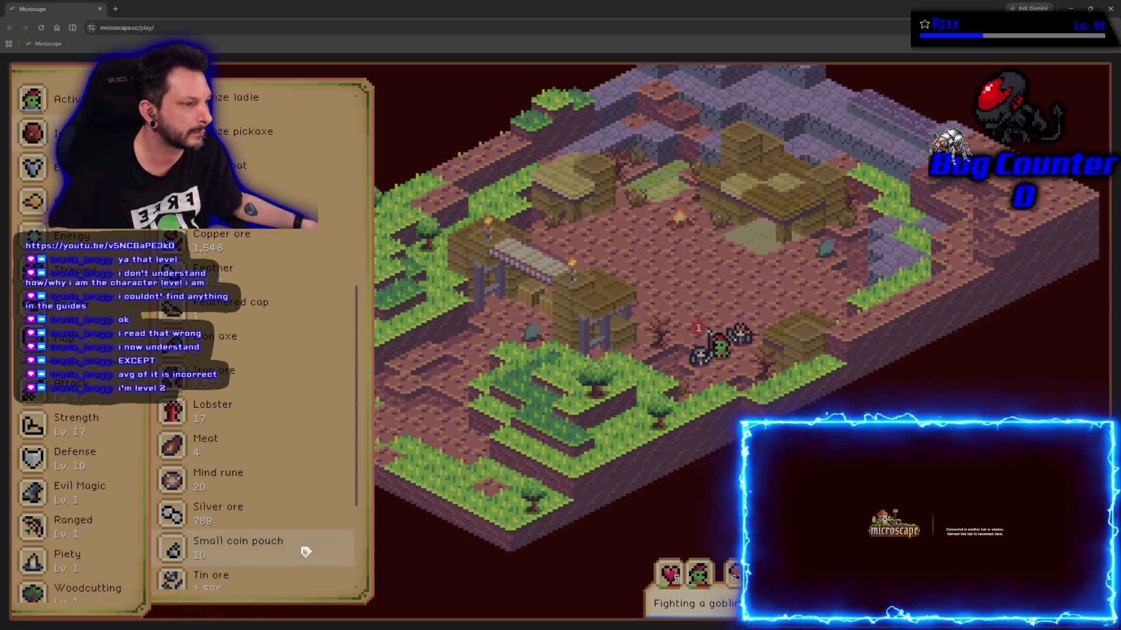
{"action": "scroll", "coordinate": [306, 552], "scroll_direction": "up", "scroll_amount": 5}
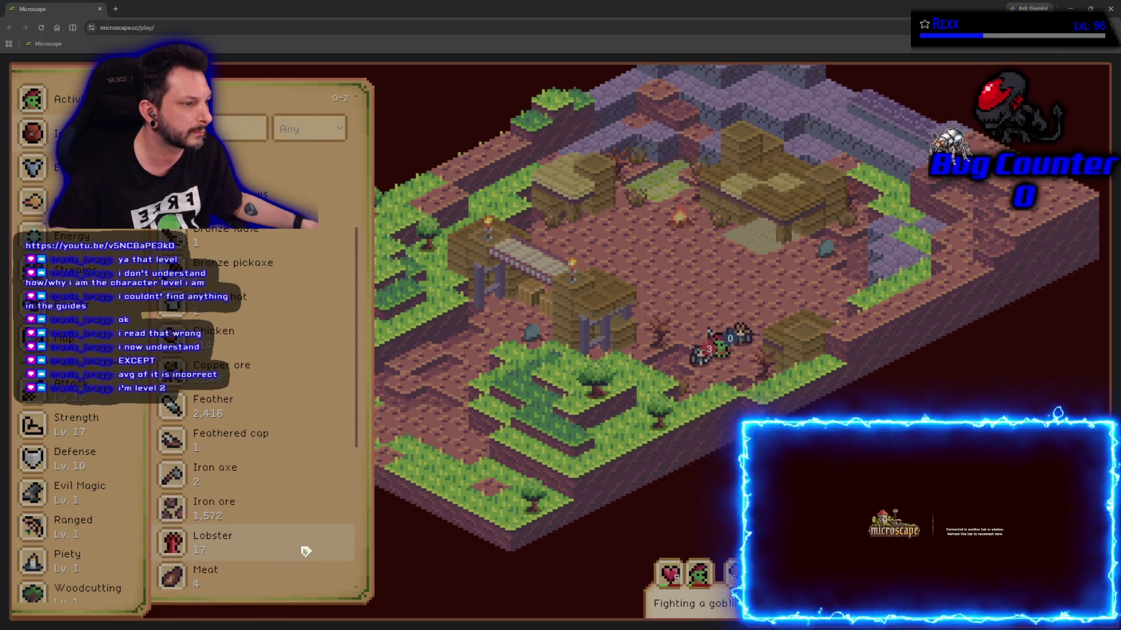
{"action": "scroll", "coordinate": [306, 551], "scroll_direction": "up", "scroll_amount": 8}
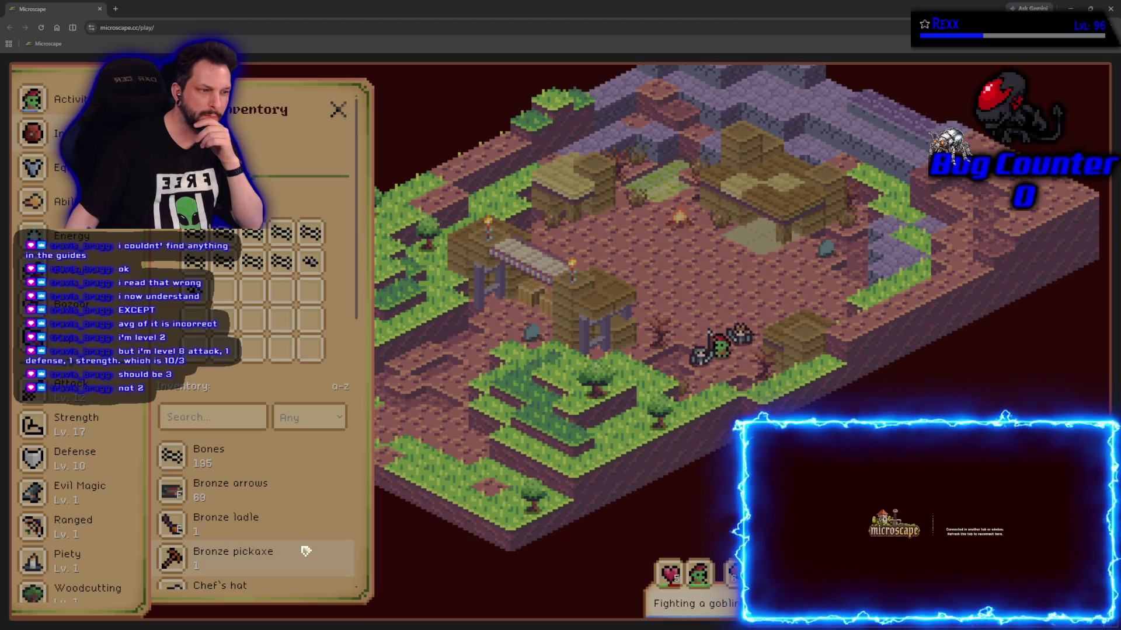
- Scroll the sidebar to Manual and read through the Game Manual's Combat section
{"action": "scroll", "coordinate": [55, 379], "scroll_direction": "down", "scroll_amount": 5}
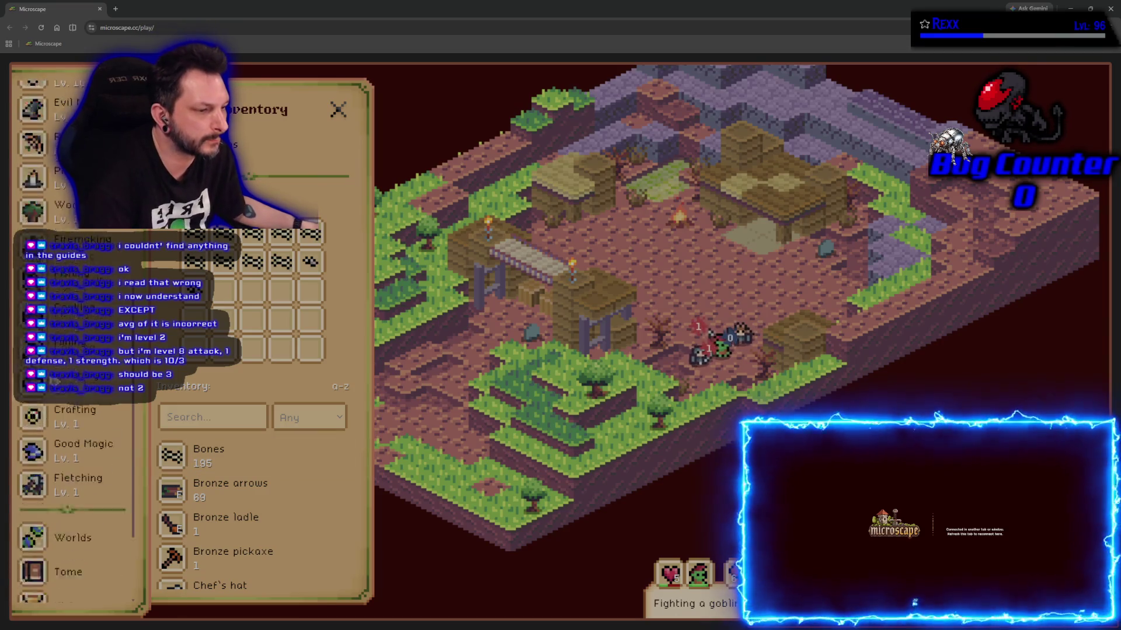
{"action": "scroll", "coordinate": [53, 381], "scroll_direction": "down", "scroll_amount": 3}
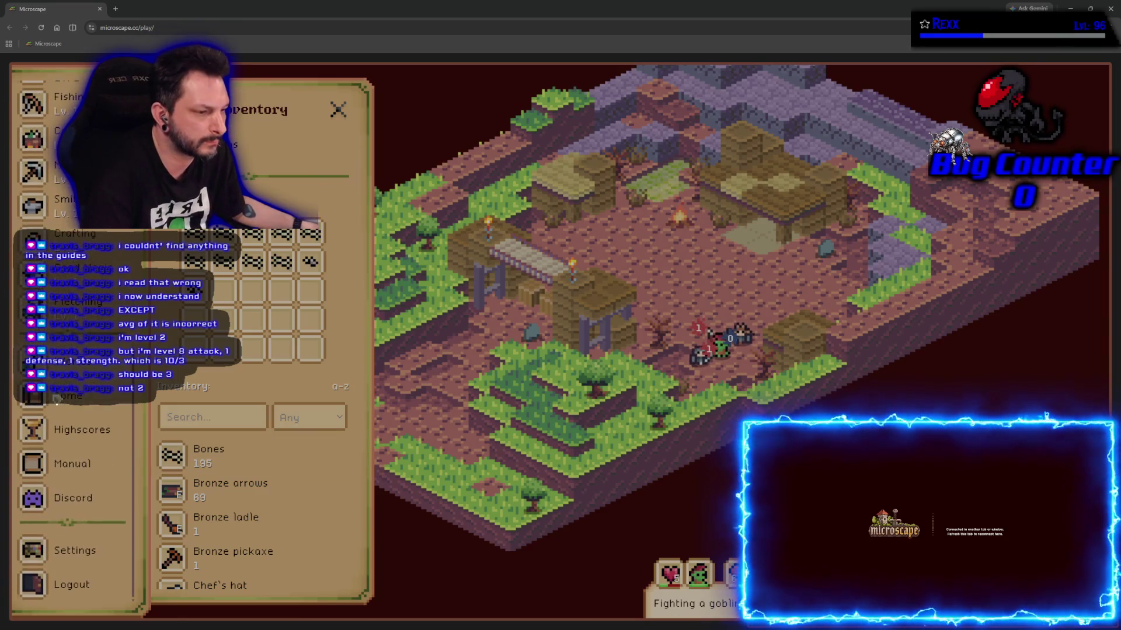
{"action": "left_click", "coordinate": [82, 467]}
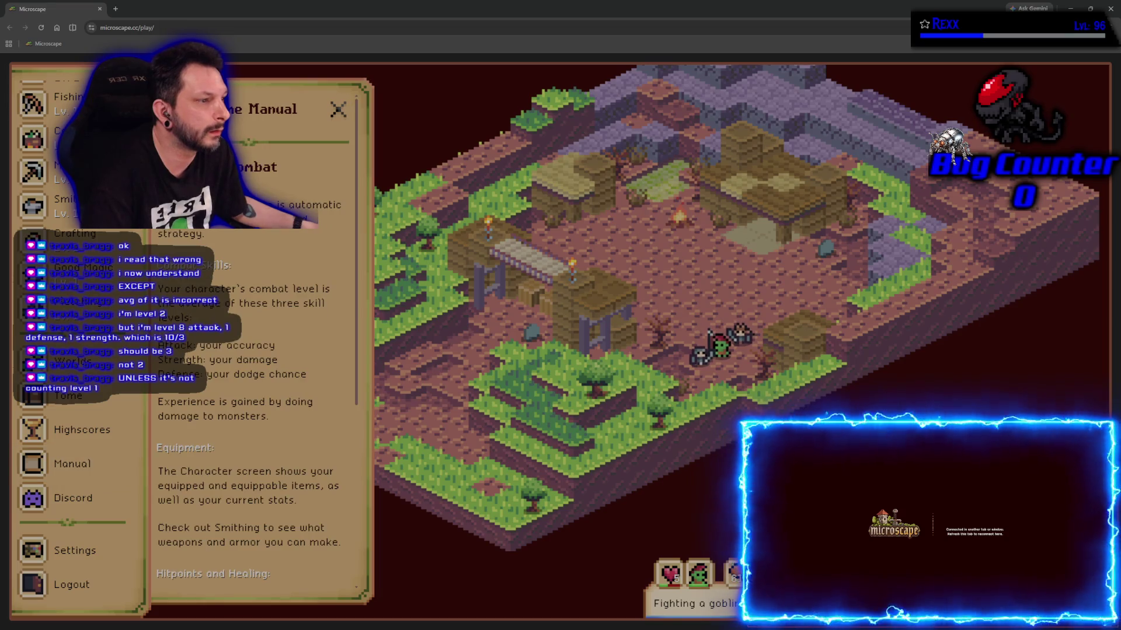
{"action": "scroll", "coordinate": [293, 325], "scroll_direction": "down", "scroll_amount": 9}
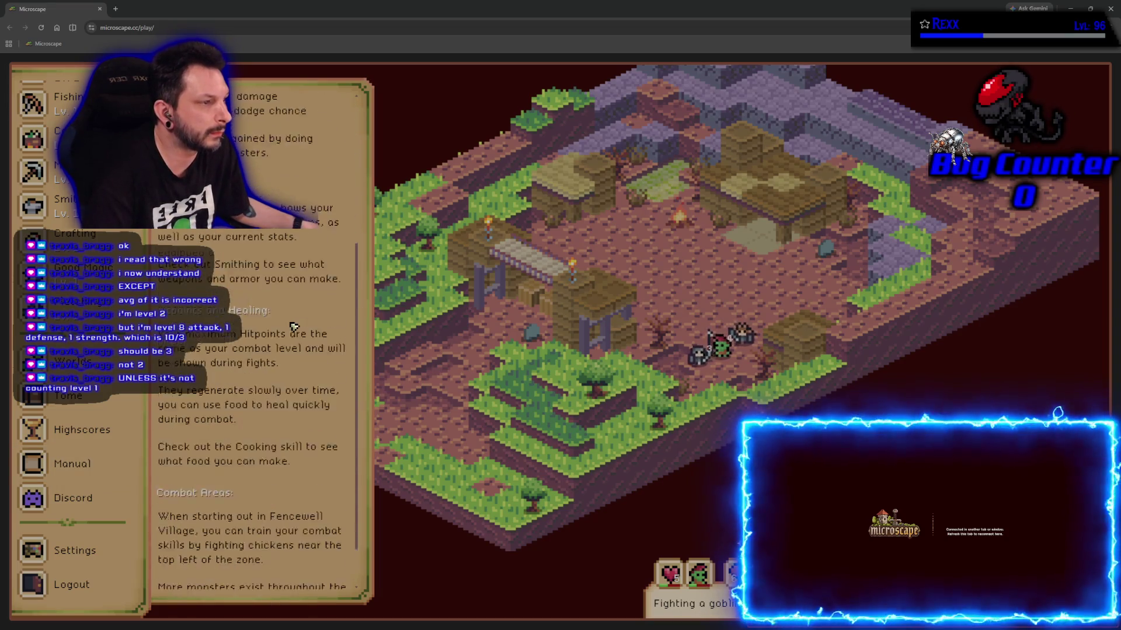
{"action": "scroll", "coordinate": [293, 325], "scroll_direction": "up", "scroll_amount": 9}
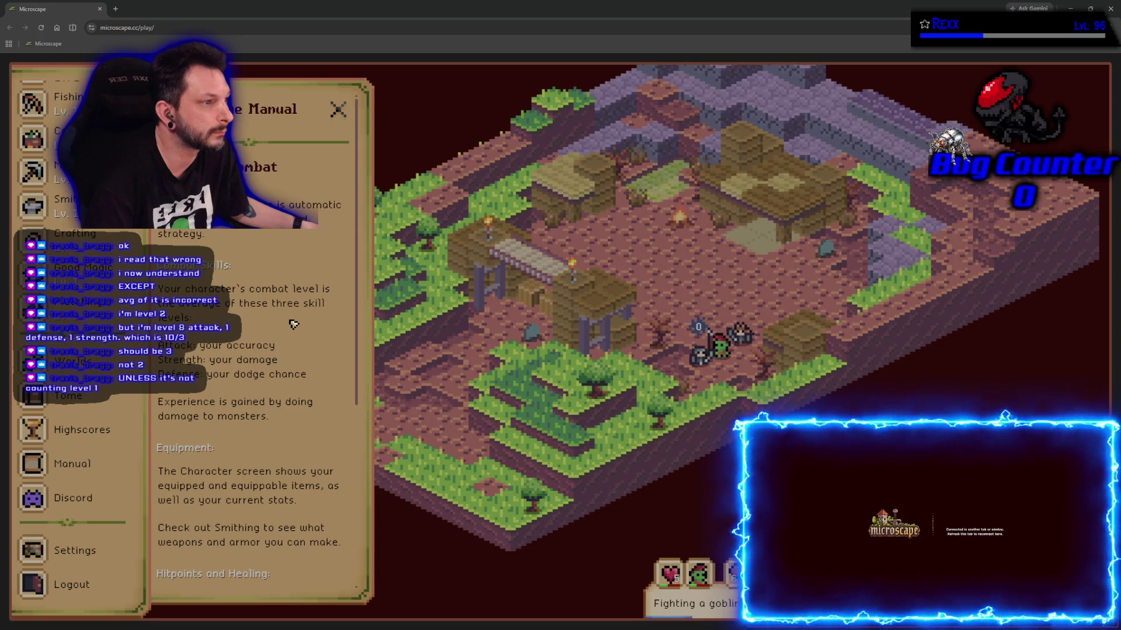
{"action": "scroll", "coordinate": [293, 325], "scroll_direction": "down", "scroll_amount": 3}
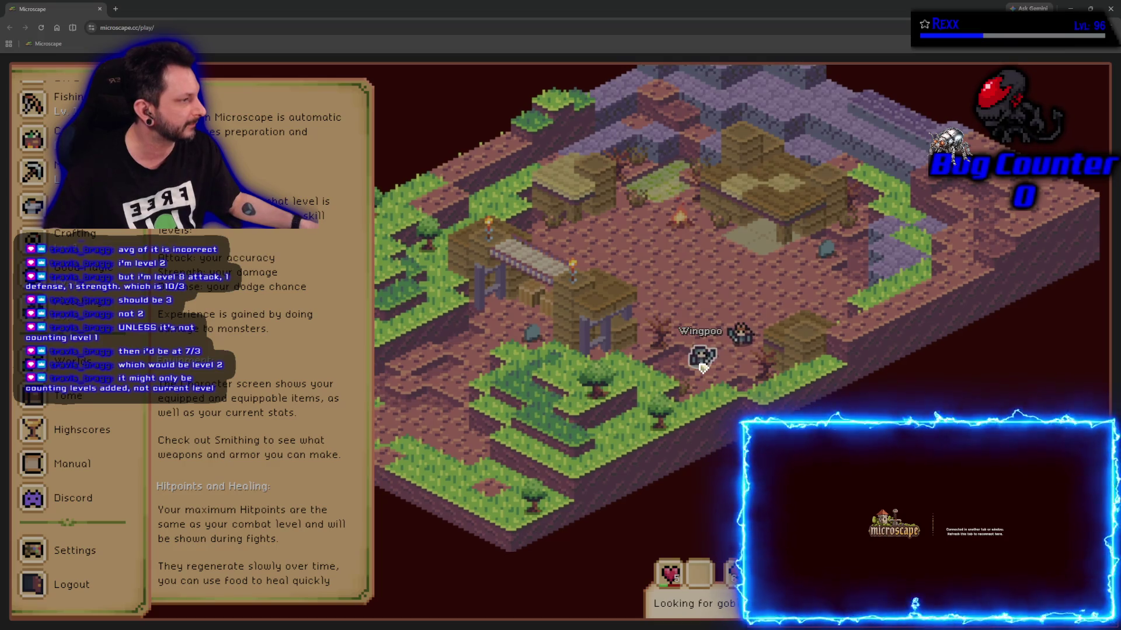
- Open the nearby player's profile and inspect their helm, Iron Armor, Steel Scimitar and Iron Sq Shield
{"action": "left_click", "coordinate": [702, 359]}
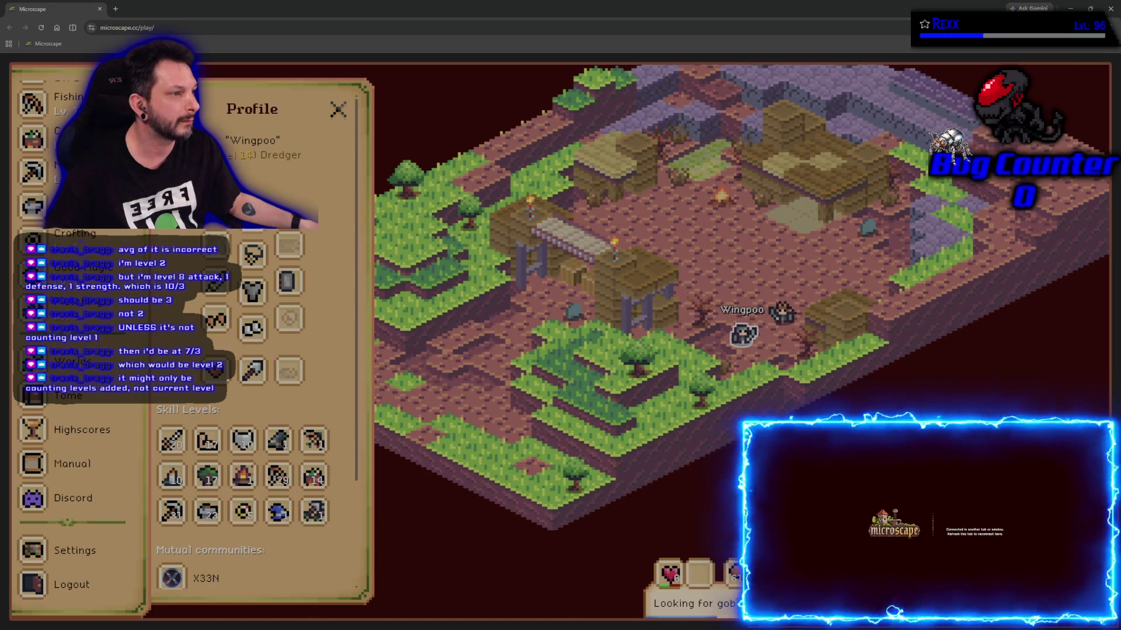
{"action": "left_click", "coordinate": [252, 255]}
{"action": "left_click", "coordinate": [342, 110]}
{"action": "left_click", "coordinate": [252, 290]}
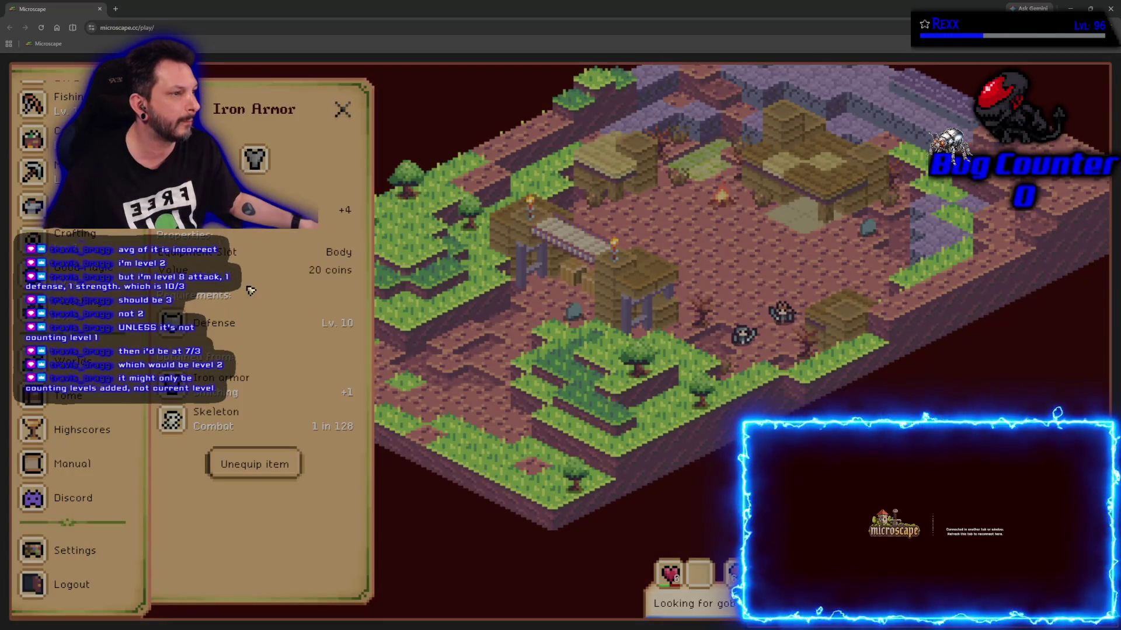
{"action": "left_click", "coordinate": [342, 109]}
{"action": "left_click", "coordinate": [216, 290]}
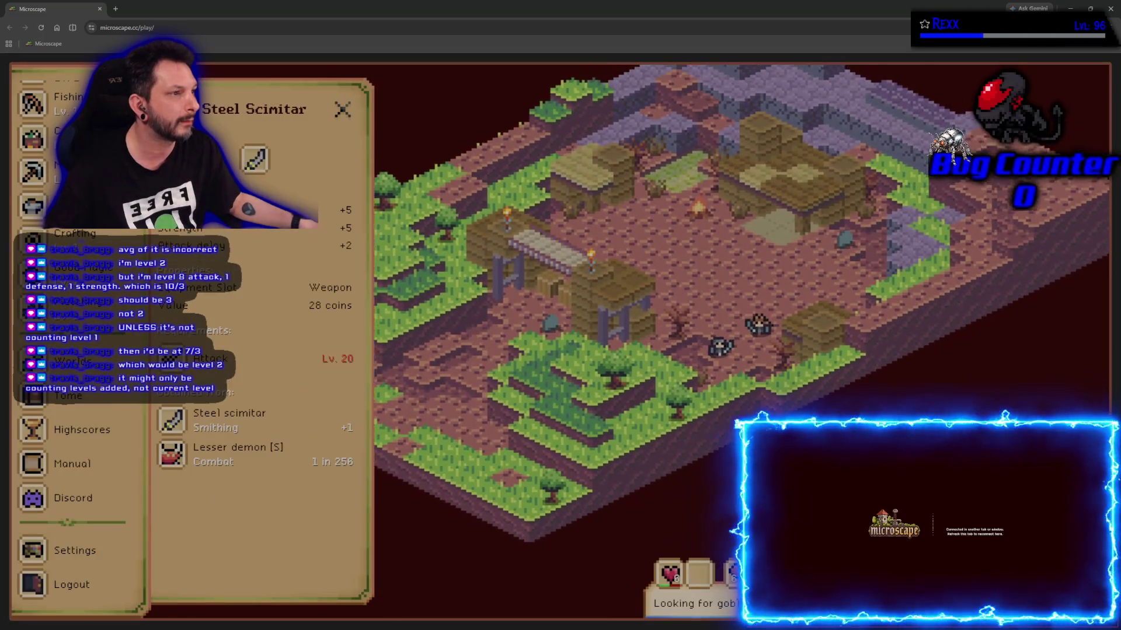
{"action": "left_click", "coordinate": [342, 109]}
{"action": "left_click", "coordinate": [290, 289]}
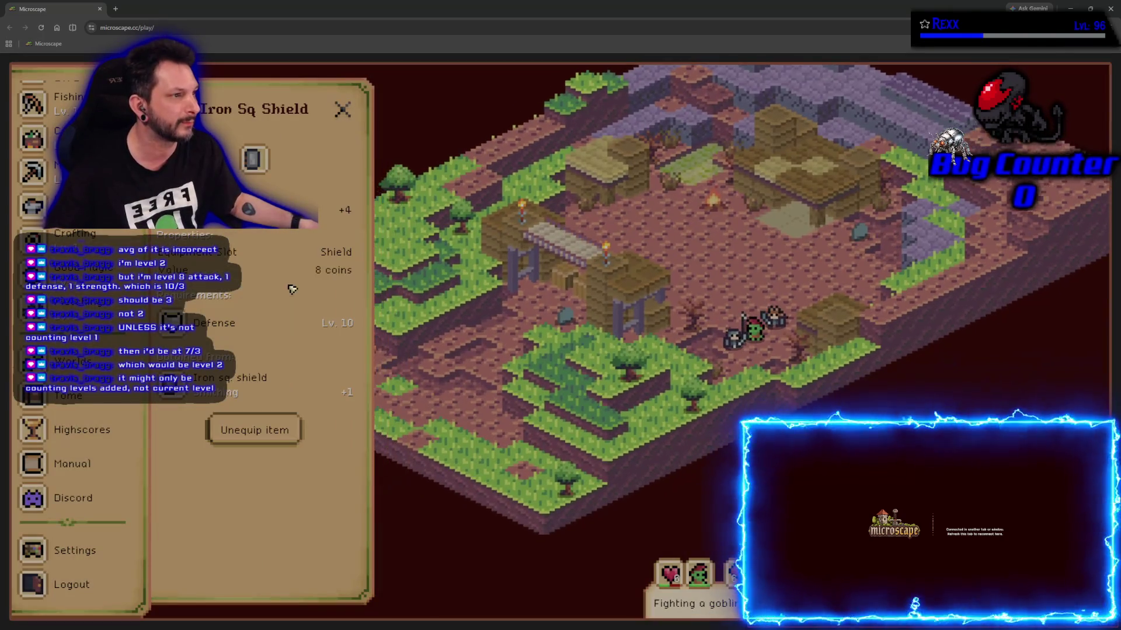
{"action": "left_click", "coordinate": [342, 109]}
- Check the details of the Blessed Greaves, Leather Gloves and Shrimp, returning to the profile
{"action": "left_click", "coordinate": [255, 330]}
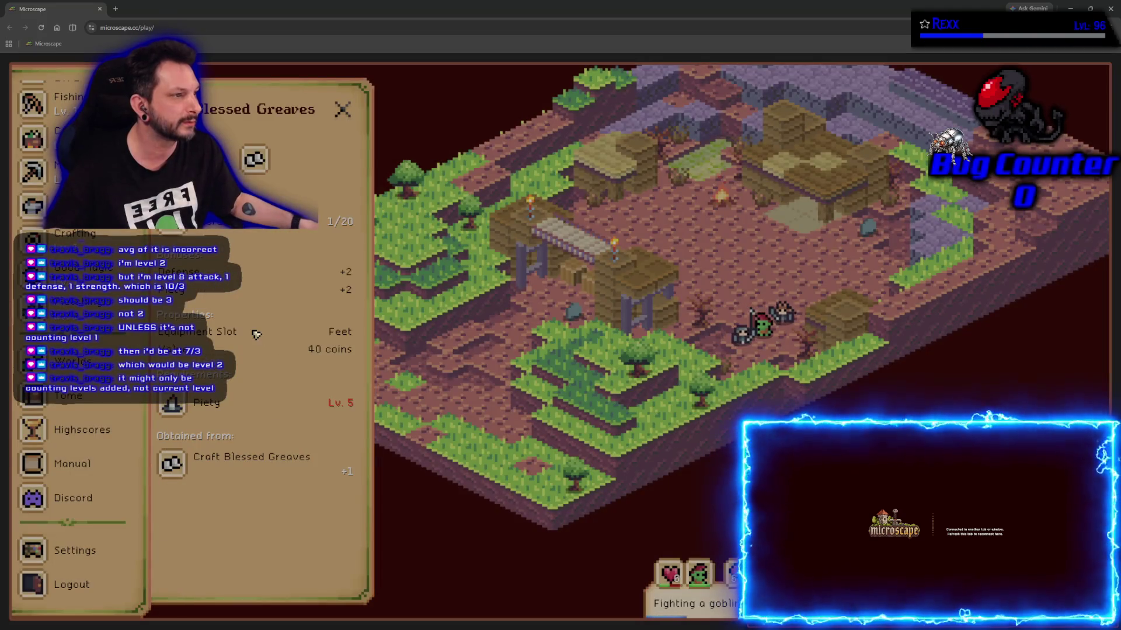
{"action": "key", "text": "Escape"}
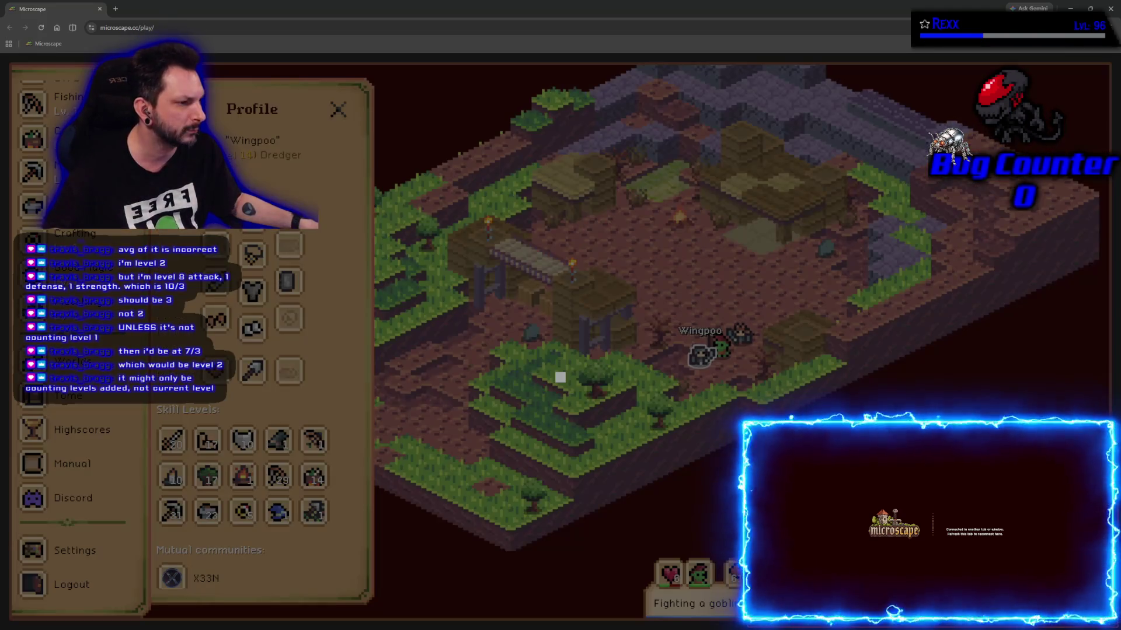
{"action": "left_click", "coordinate": [216, 319]}
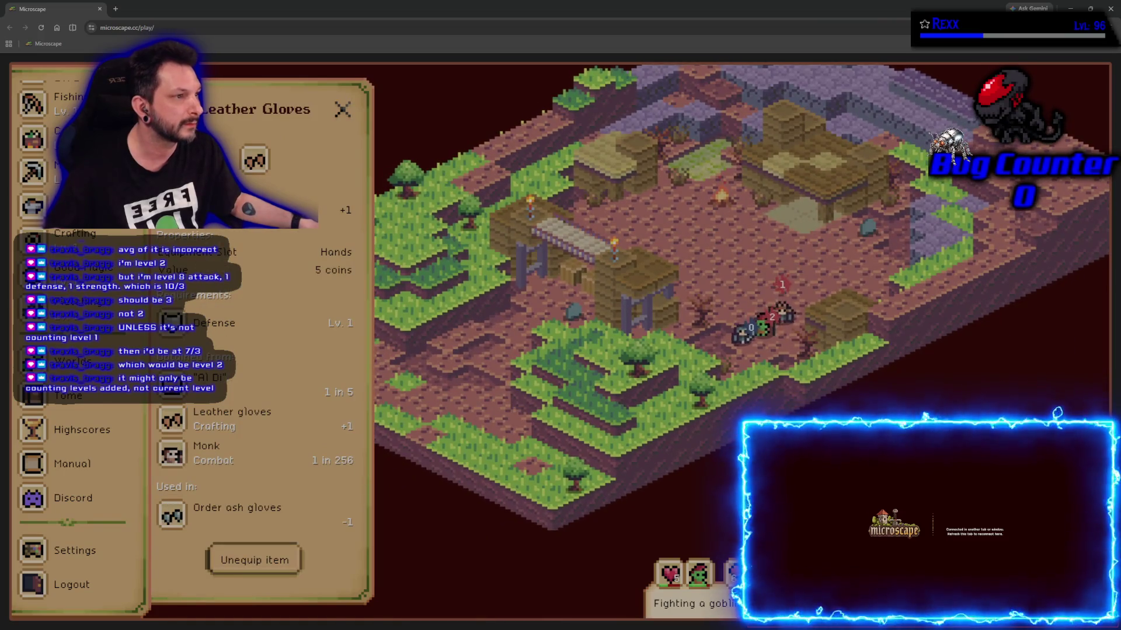
{"action": "key", "text": "Escape"}
{"action": "left_click", "coordinate": [219, 374]}
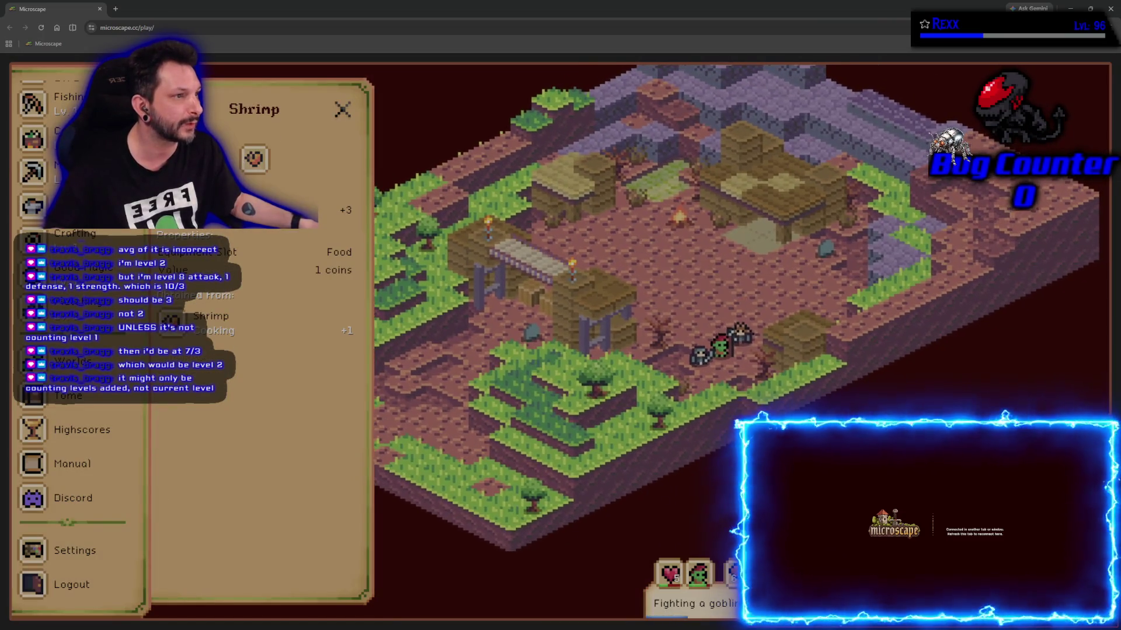
{"action": "key", "text": "Escape"}
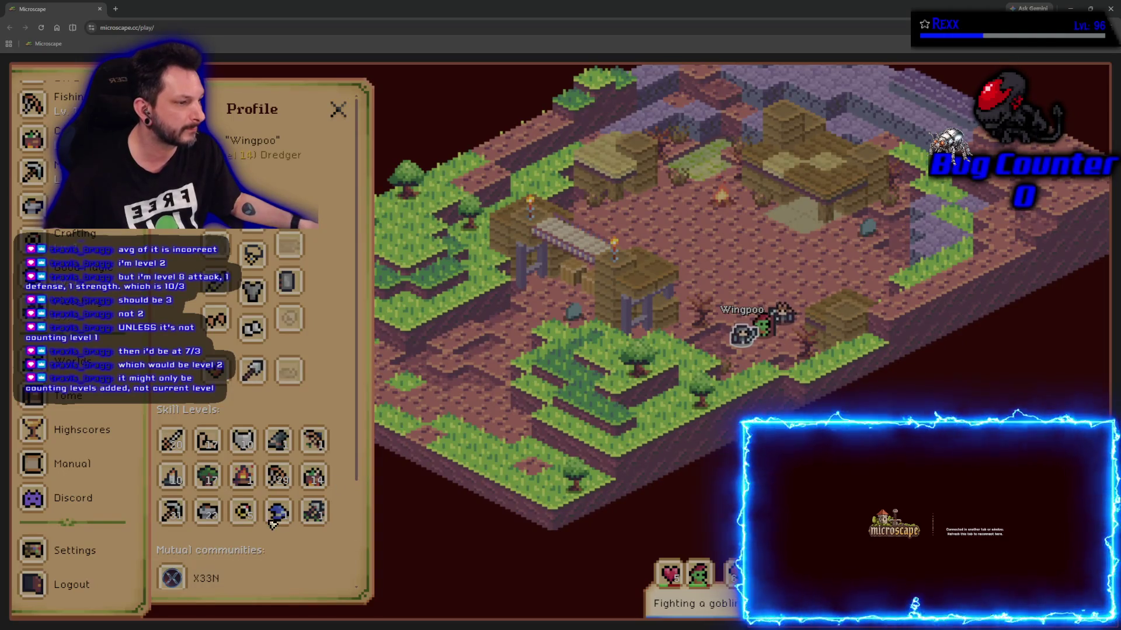
- Scroll through the profile and select the player's Dredger title
{"action": "scroll", "coordinate": [272, 523], "scroll_direction": "down", "scroll_amount": 3}
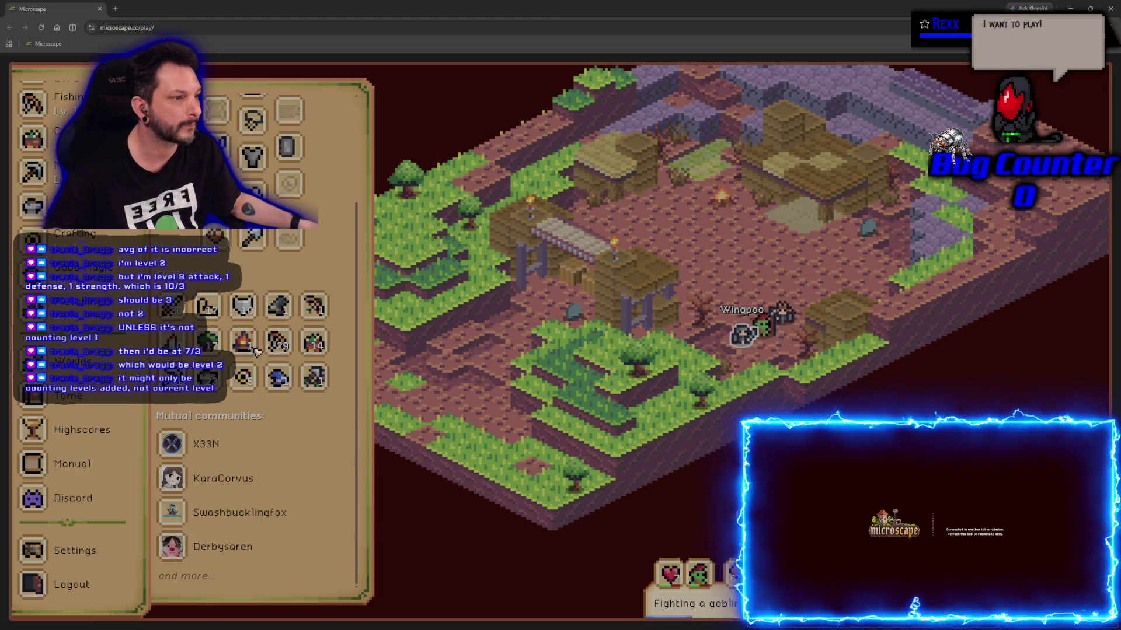
{"action": "scroll", "coordinate": [260, 339], "scroll_direction": "up", "scroll_amount": 3}
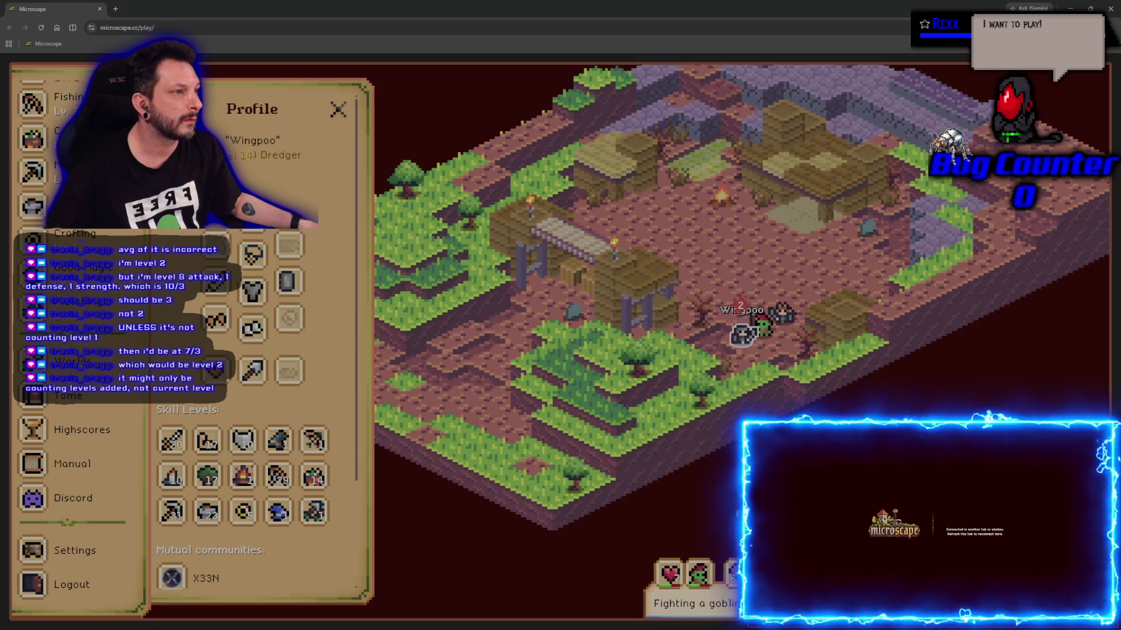
{"action": "left_click_drag", "start_coordinate": [260, 156], "coordinate": [306, 159]}
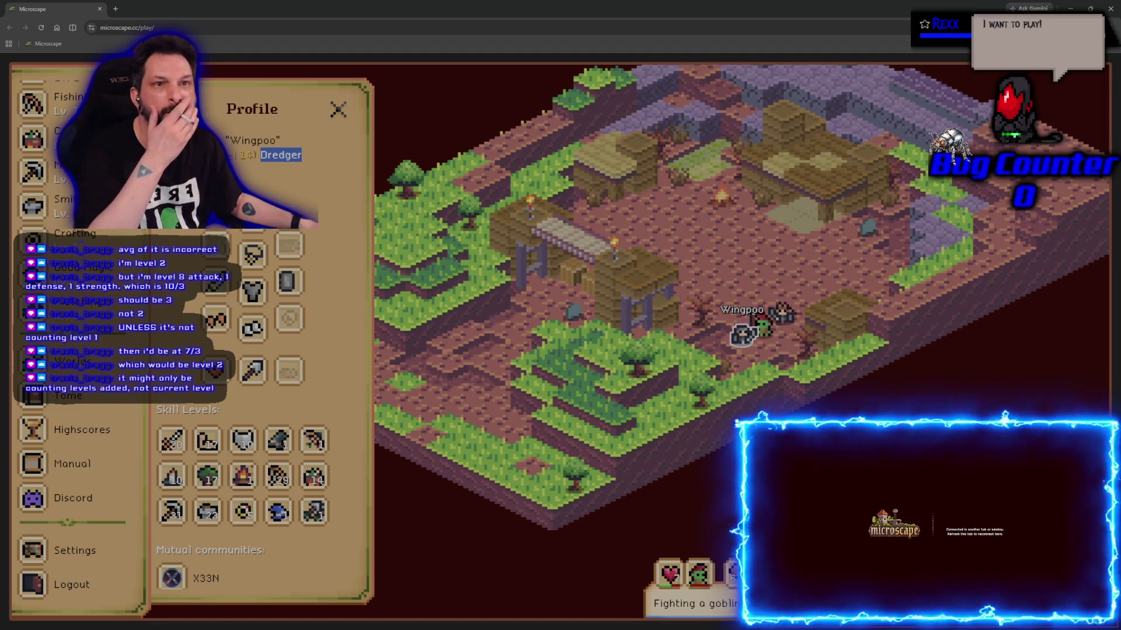
{"action": "key", "text": "alt+Tab"}
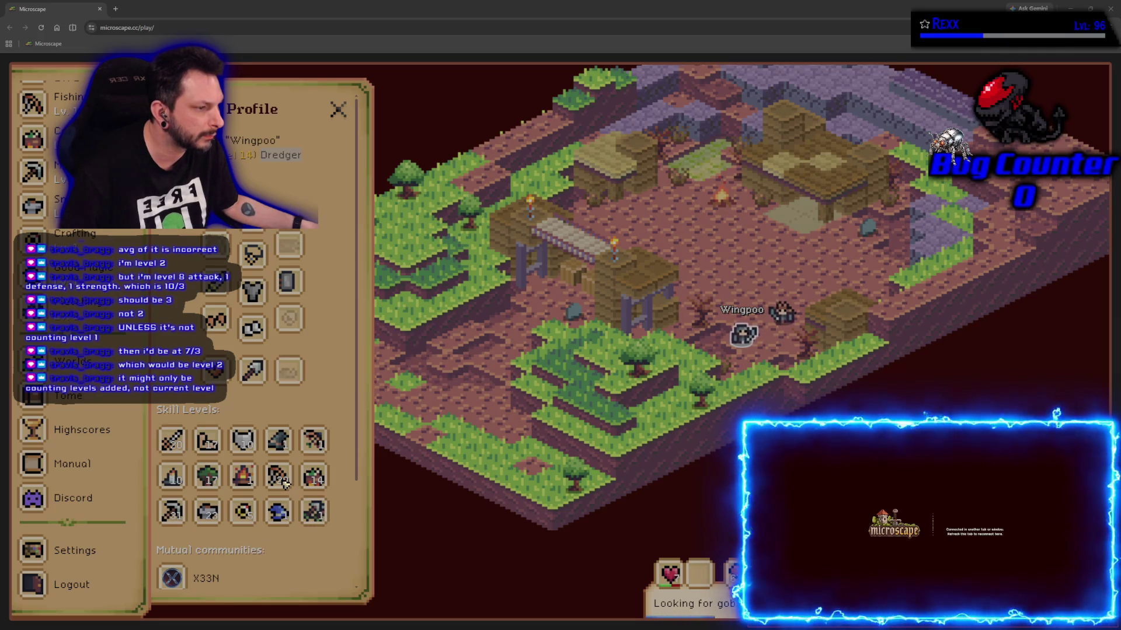
{"action": "double_click", "coordinate": [281, 155]}
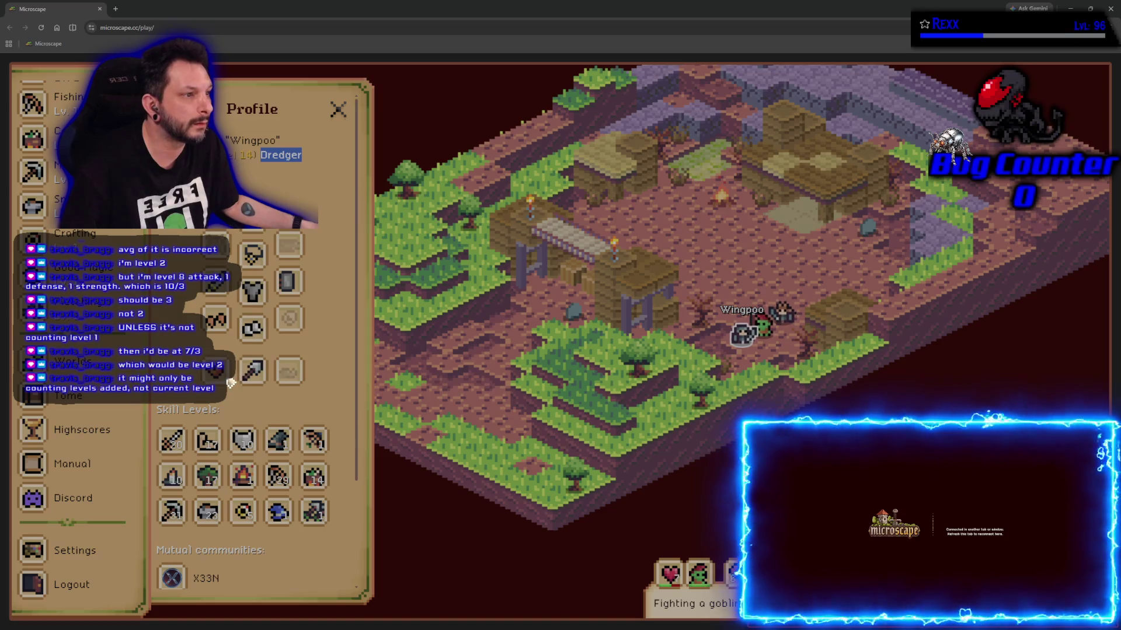
- Reopen the Game Manual's Combat section and restore the browser to a smaller window
{"action": "left_click", "coordinate": [72, 463]}
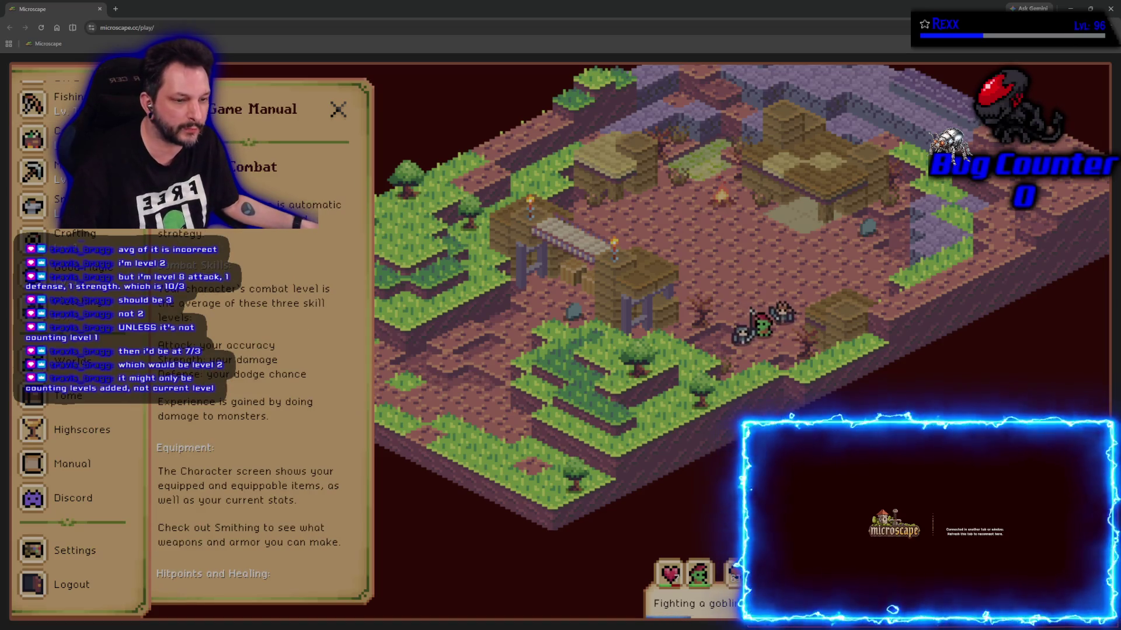
{"action": "scroll", "coordinate": [118, 402], "scroll_direction": "up", "scroll_amount": 3}
{"action": "scroll", "coordinate": [118, 403], "scroll_direction": "up", "scroll_amount": 5}
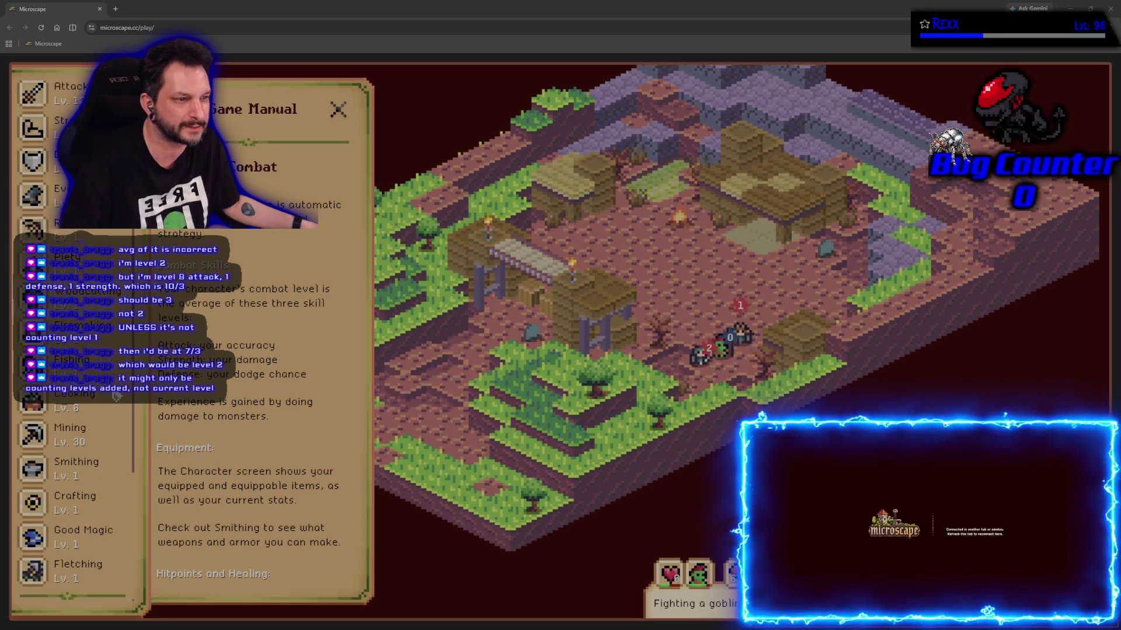
{"action": "scroll", "coordinate": [117, 397], "scroll_direction": "up", "scroll_amount": 3}
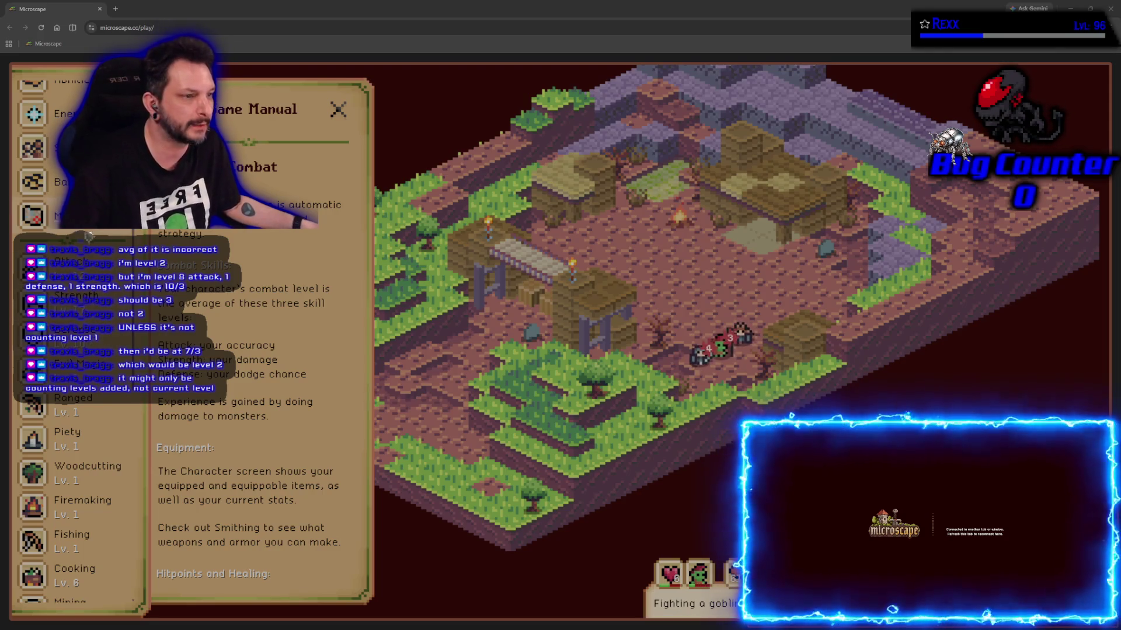
{"action": "mouse_move", "coordinate": [493, 9]}
{"action": "left_mouse_down"}
{"action": "mouse_move", "coordinate": [493, 156]}
{"action": "mouse_move", "coordinate": [727, 34]}
{"action": "left_mouse_up"}
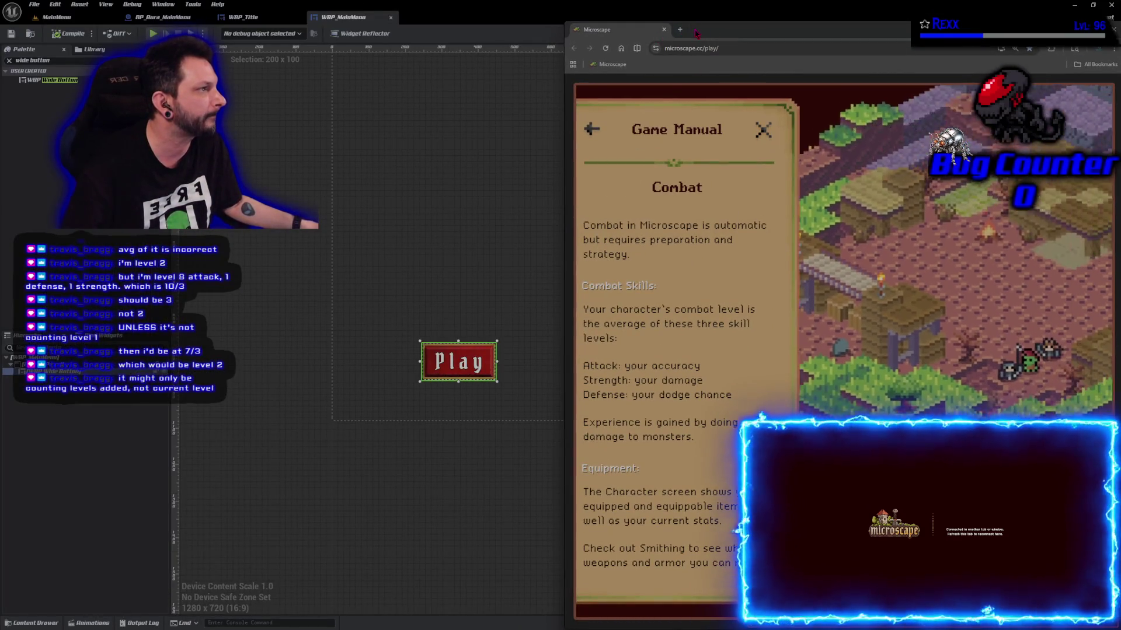
- Maximize the game window, close the Game Manual panel, and switch back to Unreal Editor
{"action": "double_click", "coordinate": [657, 38]}
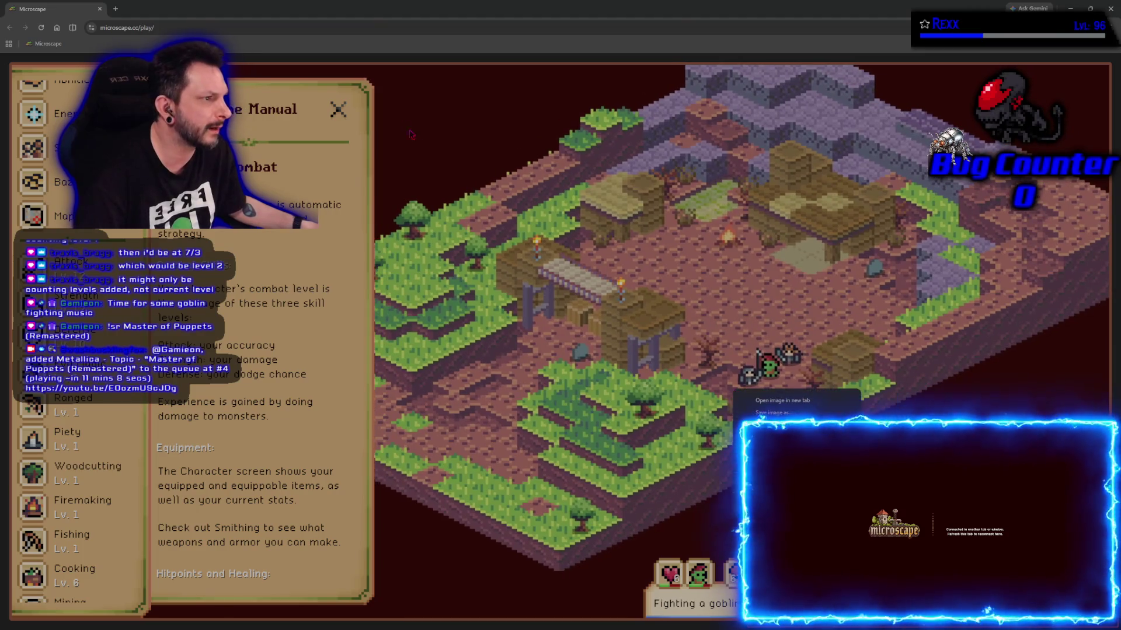
{"action": "left_click", "coordinate": [337, 116]}
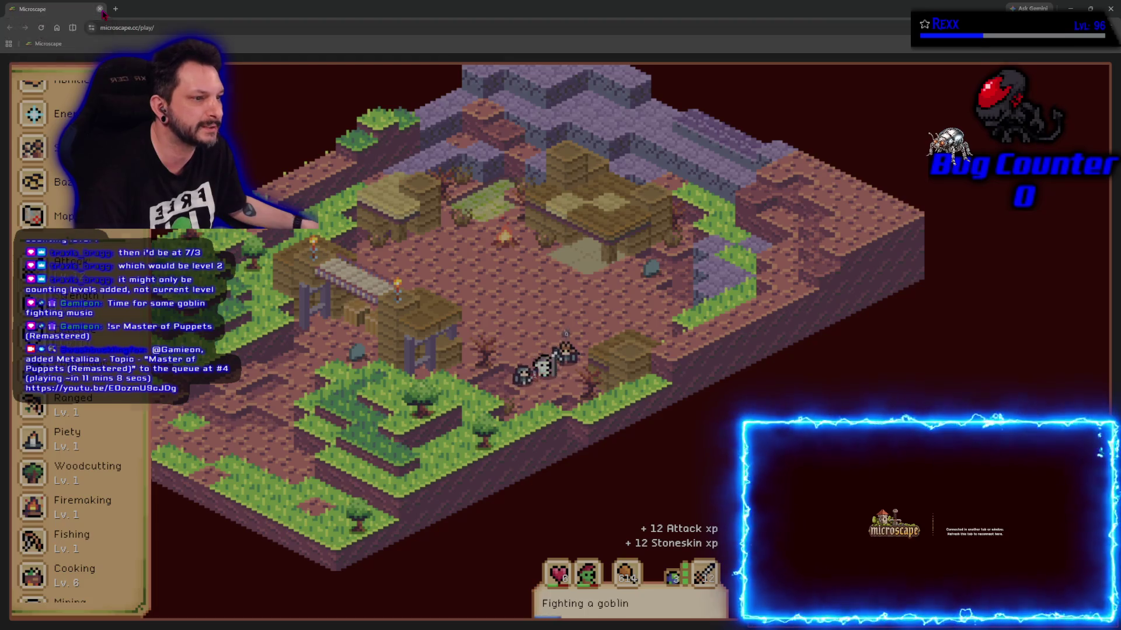
{"action": "key", "text": "alt+Tab"}
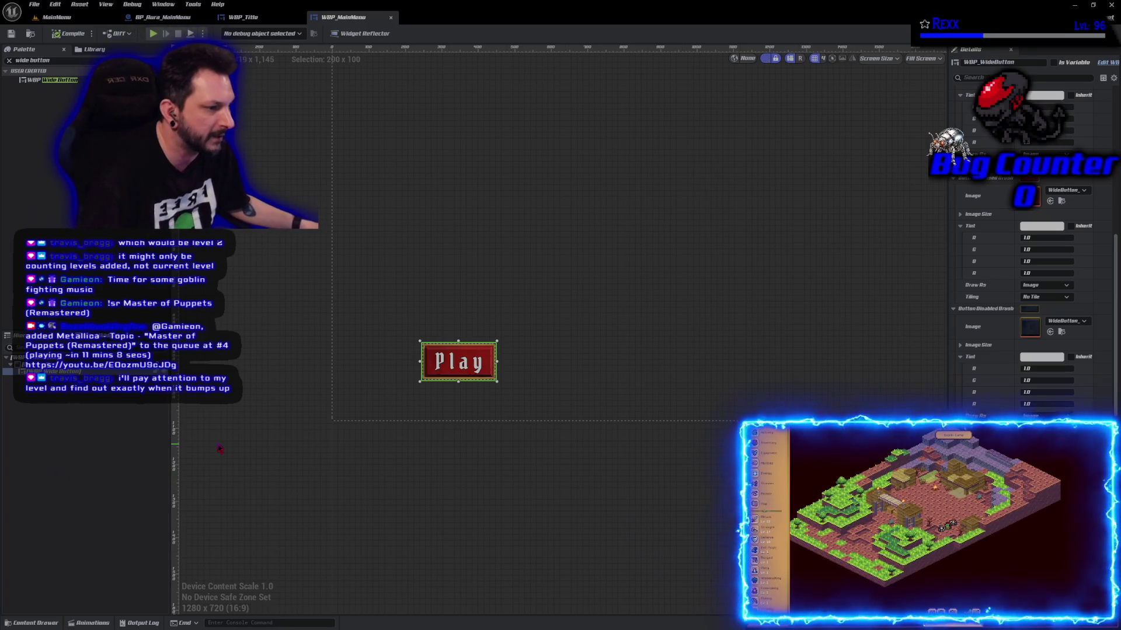
{"action": "left_click", "coordinate": [270, 445]}
{"action": "mouse_move", "coordinate": [682, 458]}
{"action": "left_mouse_down"}
{"action": "mouse_move", "coordinate": [553, 518]}
{"action": "mouse_move", "coordinate": [566, 535]}
{"action": "left_mouse_up"}
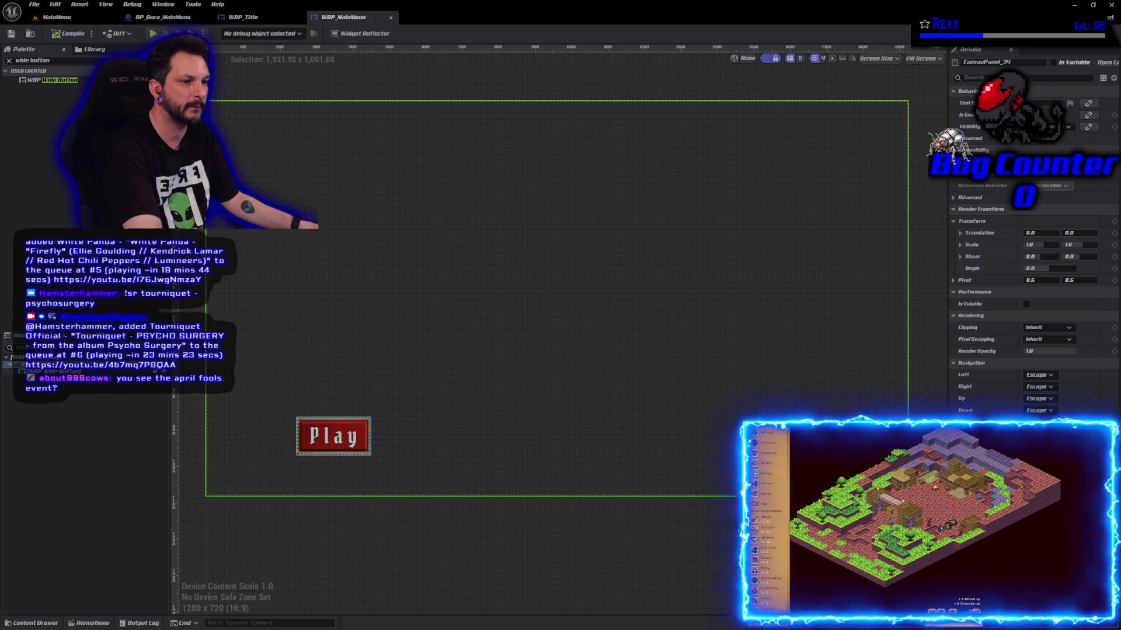
- Give the Play button a new anchor preset from the Details Anchors dropdown, then save
{"action": "left_click", "coordinate": [333, 436]}
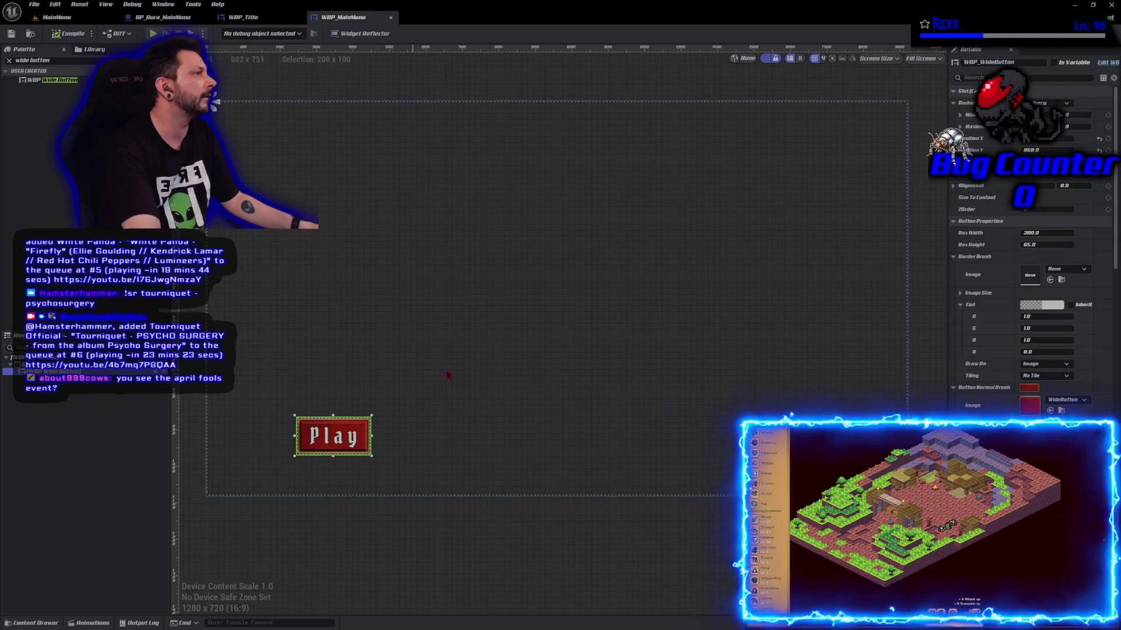
{"action": "left_click", "coordinate": [1065, 103]}
{"action": "left_click", "coordinate": [1039, 196]}
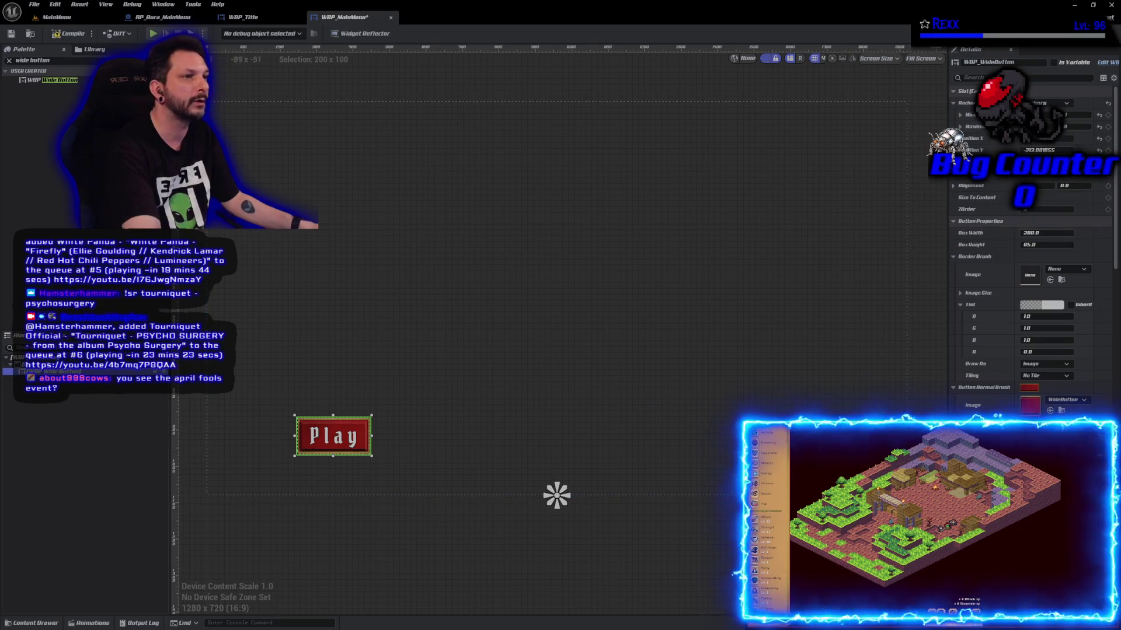
{"action": "left_click", "coordinate": [12, 35]}
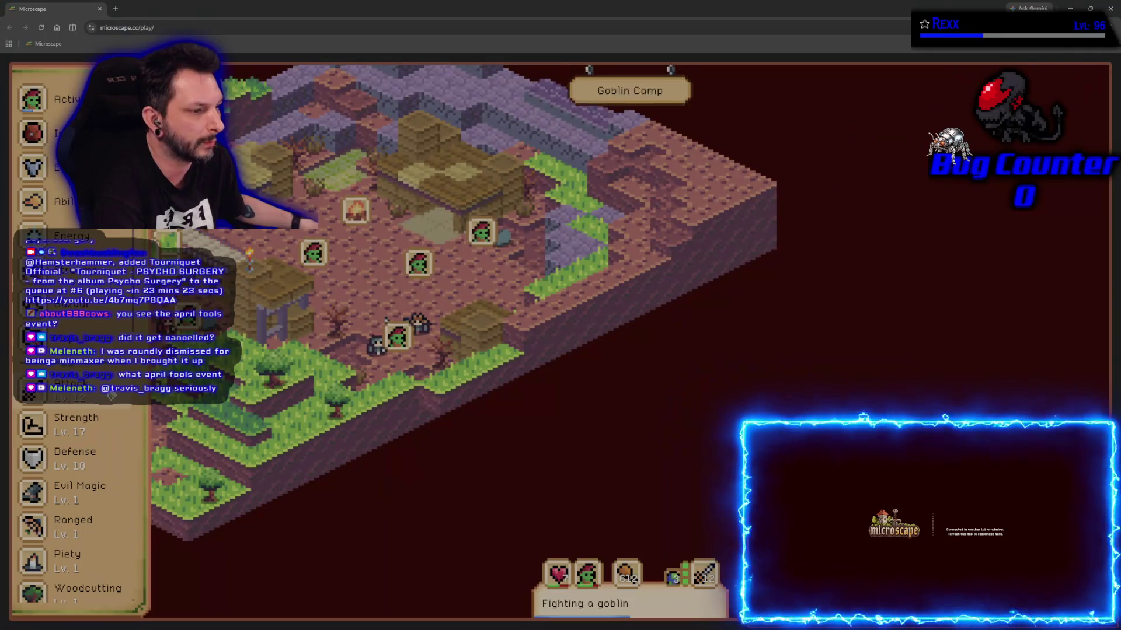
- In the Guidebook, read the Cow, Lucky Token and Test Your Luck pages
{"action": "left_click", "coordinate": [117, 396]}
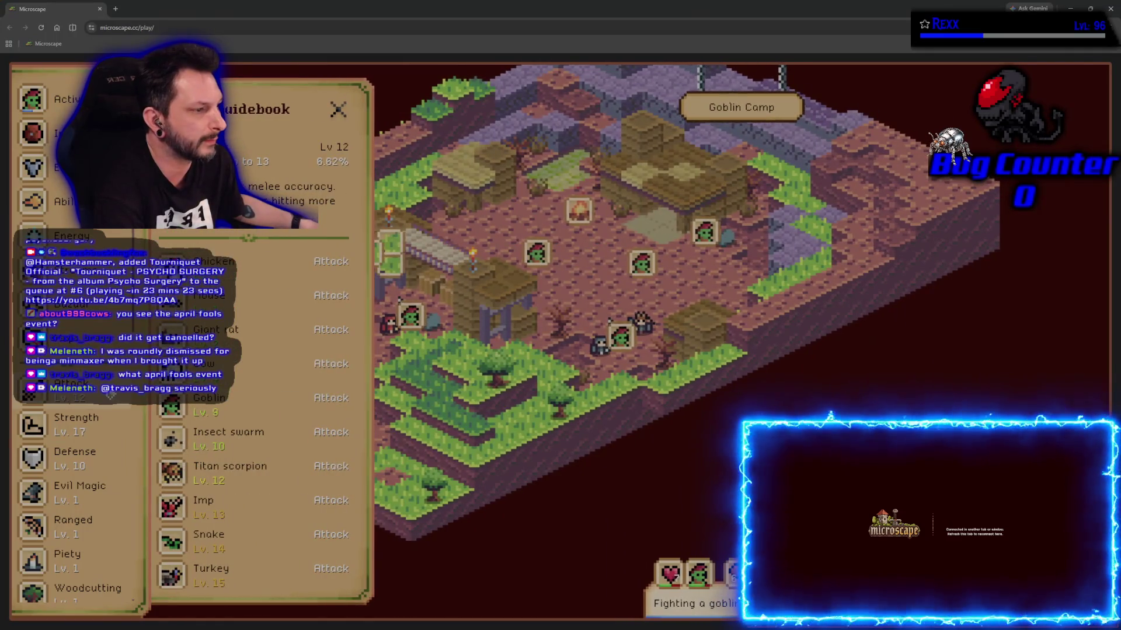
{"action": "left_click", "coordinate": [247, 378]}
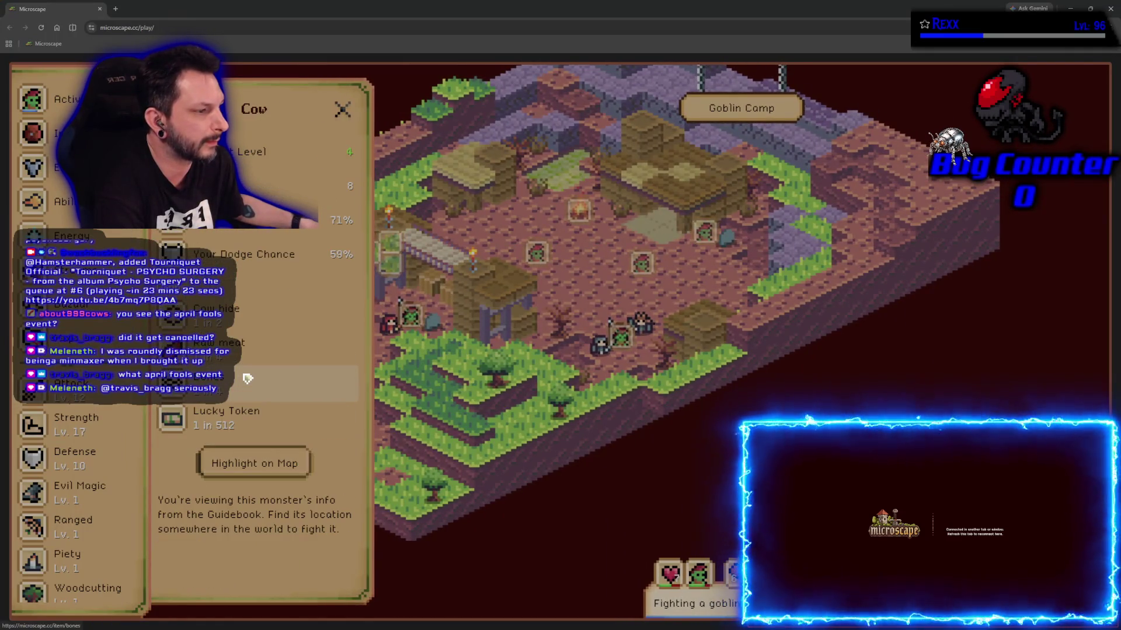
{"action": "left_click", "coordinate": [226, 425]}
{"action": "scroll", "coordinate": [287, 324], "scroll_direction": "down", "scroll_amount": 3}
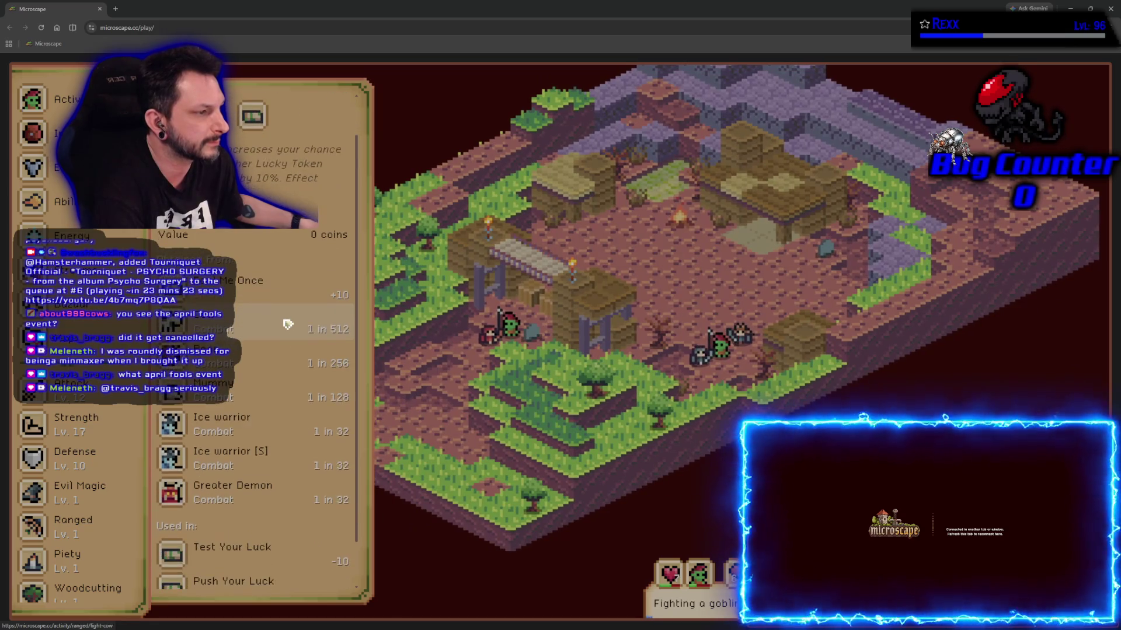
{"action": "scroll", "coordinate": [286, 321], "scroll_direction": "up", "scroll_amount": 2}
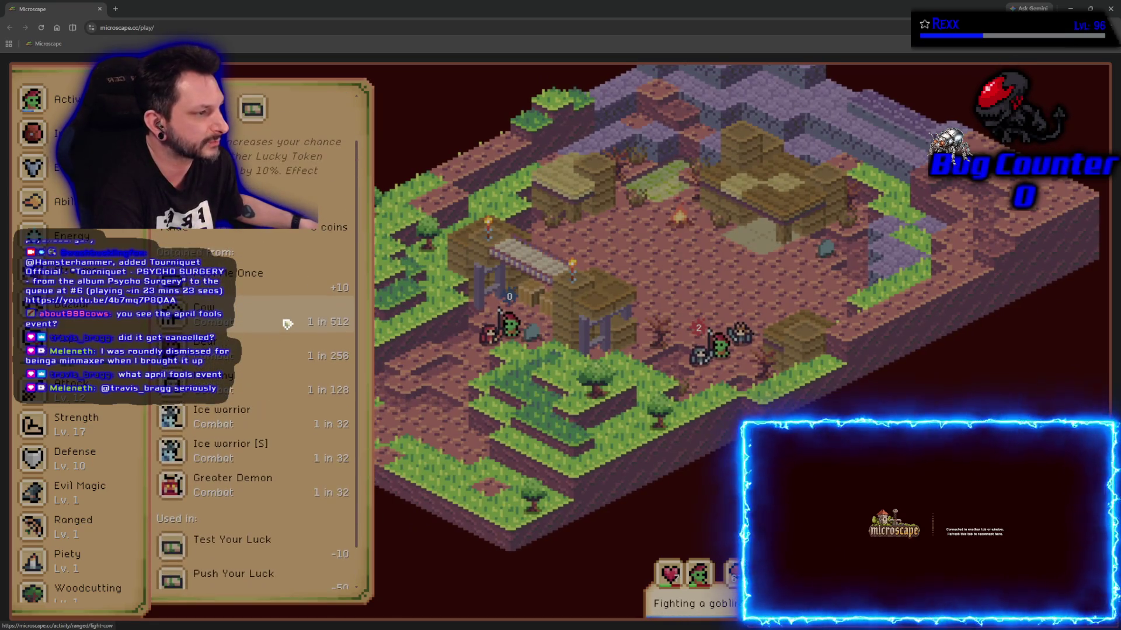
{"action": "scroll", "coordinate": [255, 290], "scroll_direction": "down", "scroll_amount": 2}
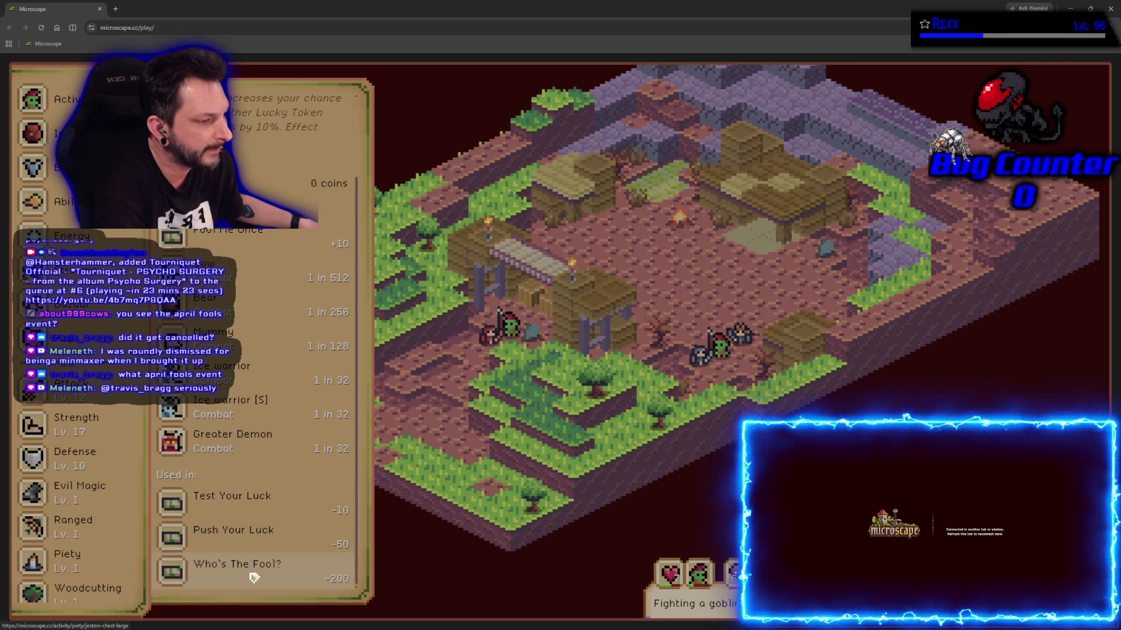
{"action": "left_click", "coordinate": [260, 503]}
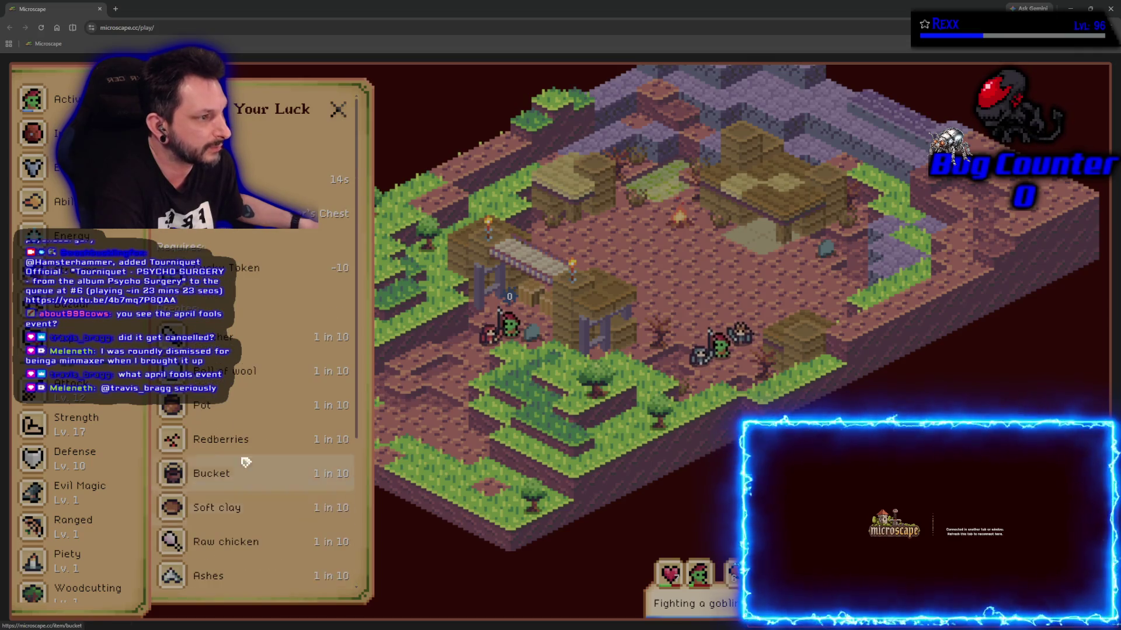
{"action": "scroll", "coordinate": [274, 351], "scroll_direction": "down", "scroll_amount": 5}
{"action": "scroll", "coordinate": [276, 364], "scroll_direction": "up", "scroll_amount": 2}
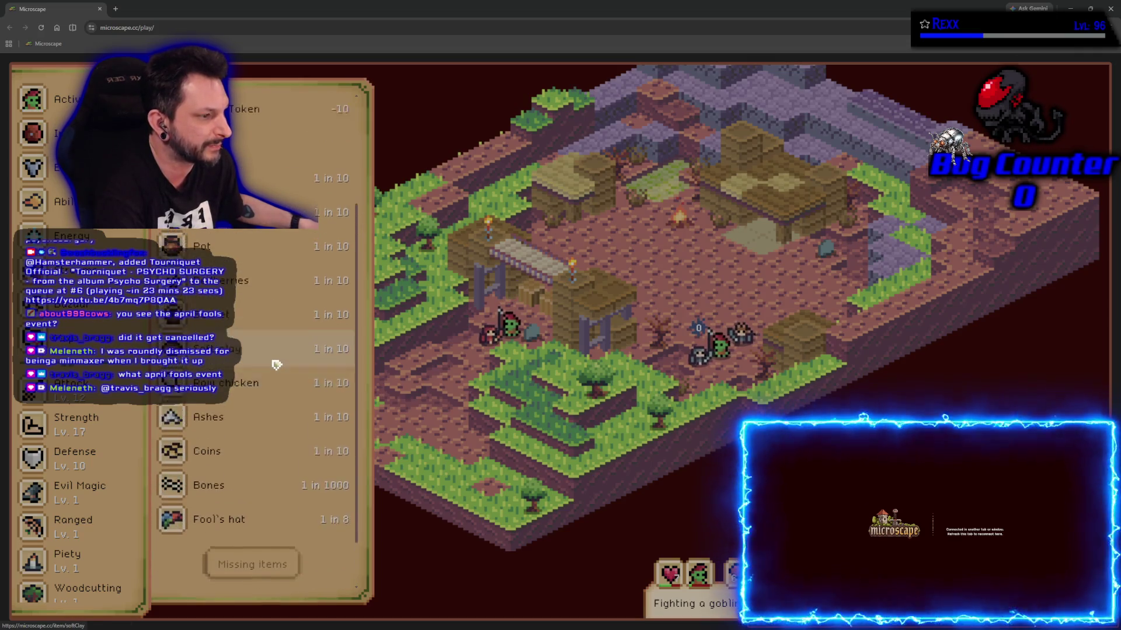
- Follow links to Fool's hat, back to Test Your Luck, Lucky Token, then Who's The Fool?
{"action": "left_click", "coordinate": [249, 514]}
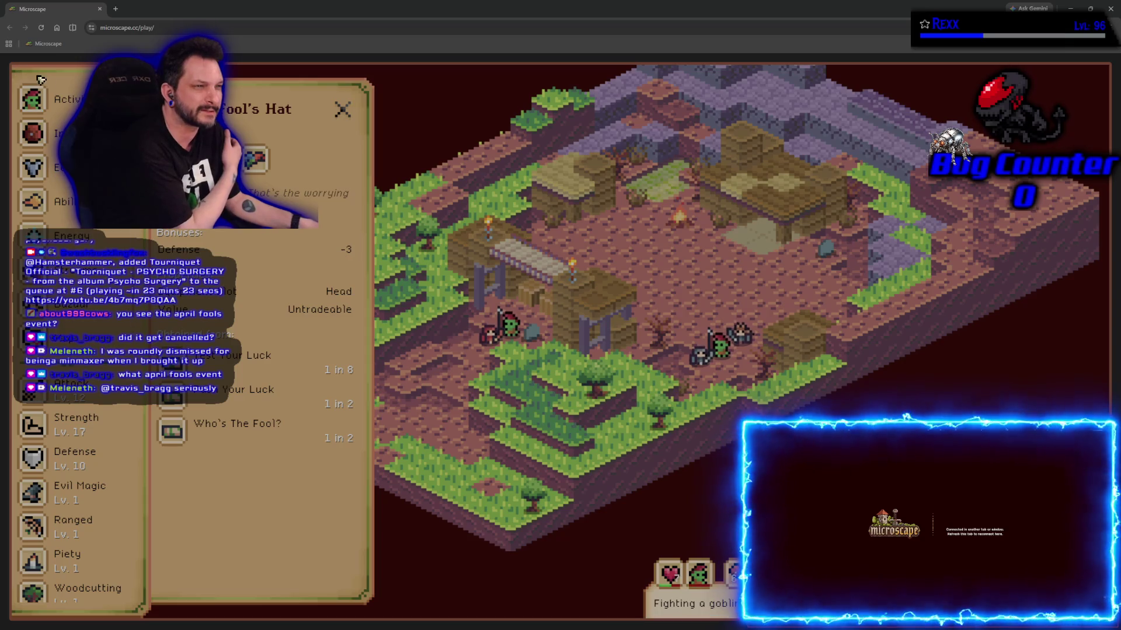
{"action": "left_click", "coordinate": [268, 398]}
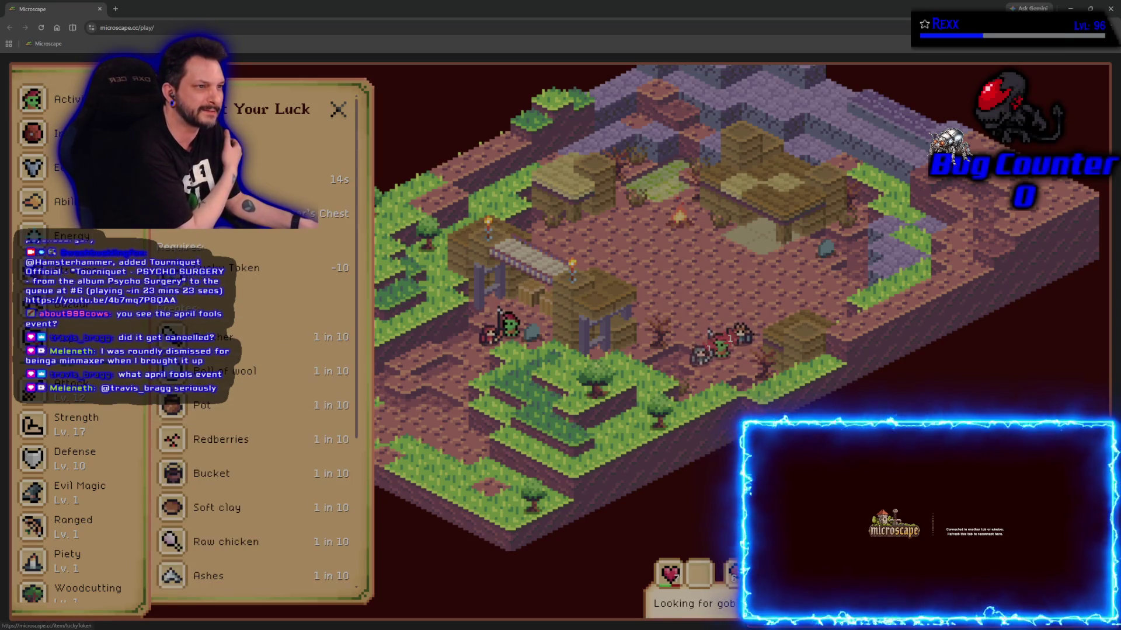
{"action": "left_click", "coordinate": [205, 267]}
{"action": "scroll", "coordinate": [263, 467], "scroll_direction": "down", "scroll_amount": 5}
{"action": "left_click", "coordinate": [228, 581]}
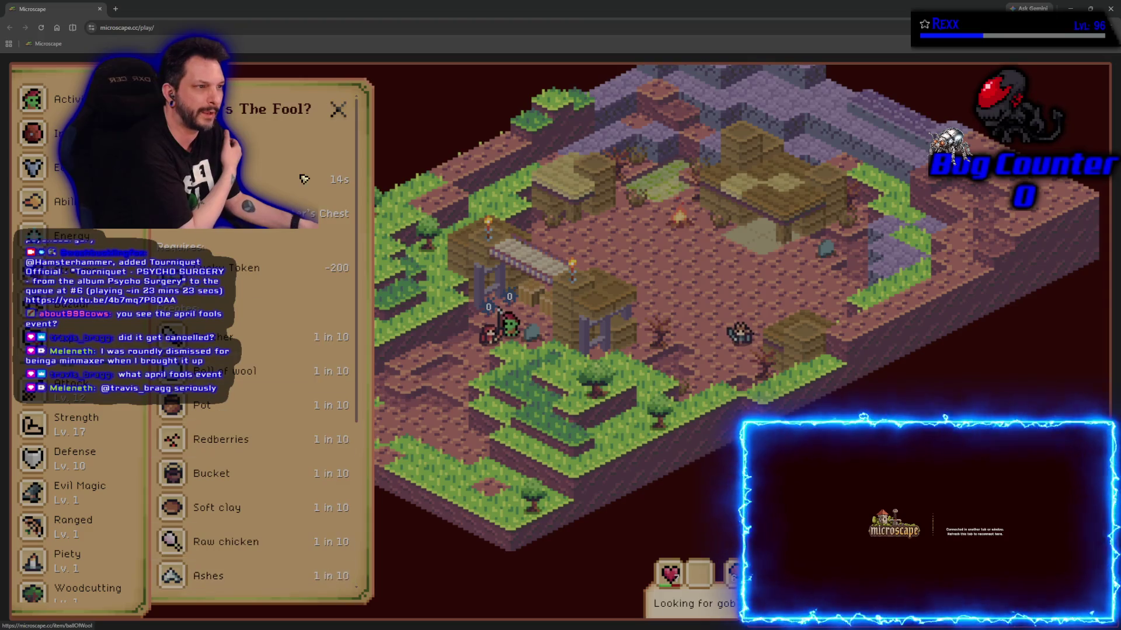
{"action": "scroll", "coordinate": [241, 332], "scroll_direction": "down", "scroll_amount": 5}
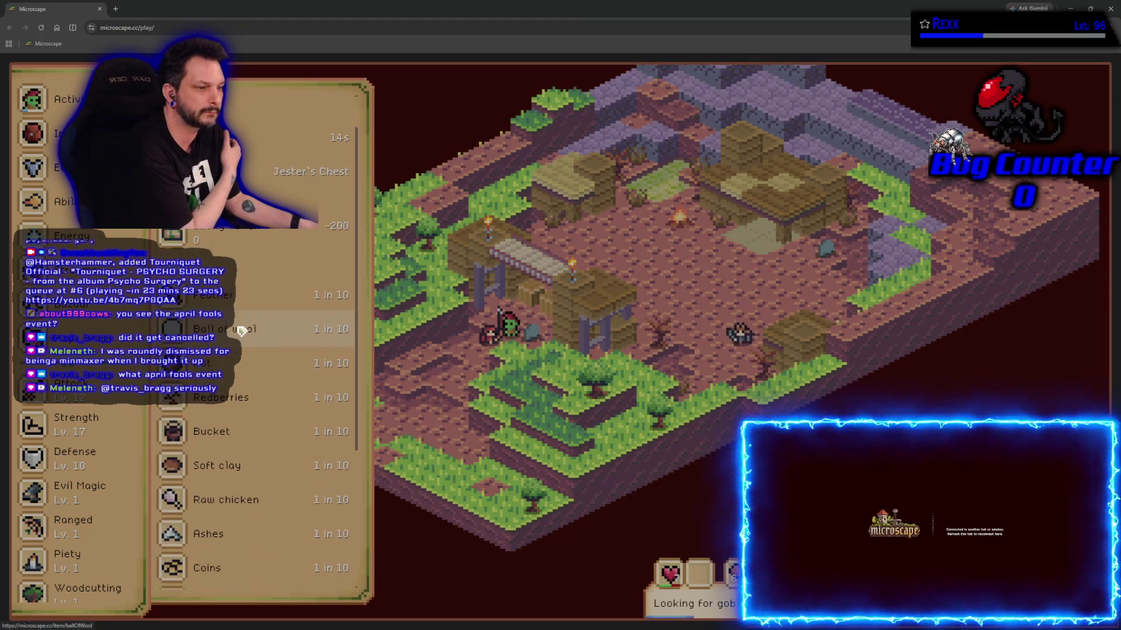
- Read the Unusual fool's hat and Who's The Fool? entries, then show the Communities panel
{"action": "left_click", "coordinate": [236, 497]}
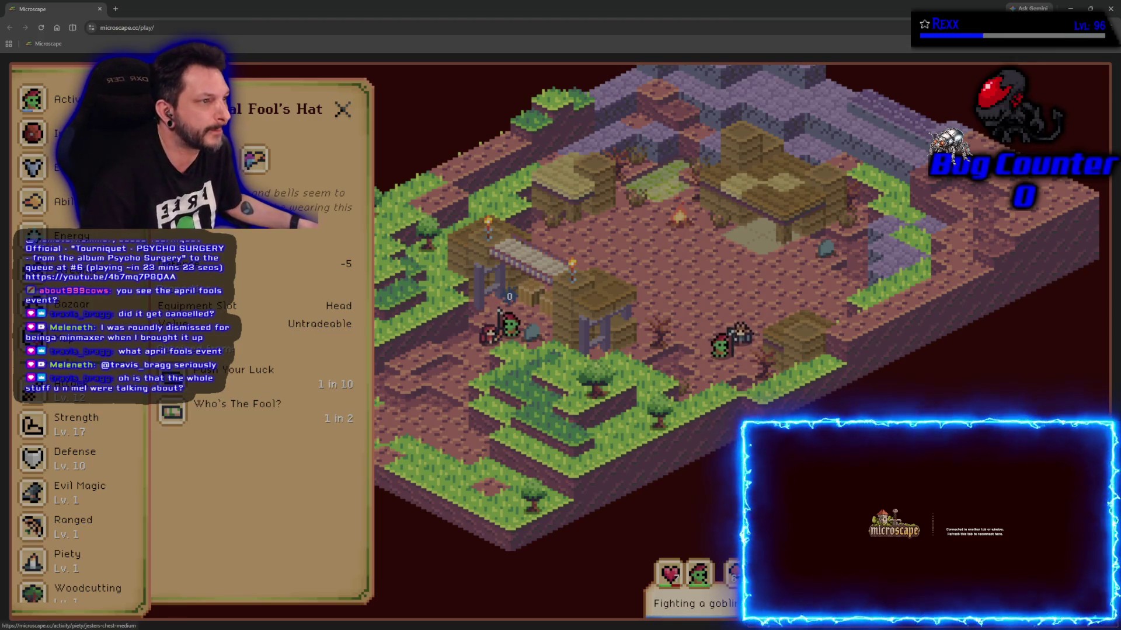
{"action": "left_click", "coordinate": [251, 416]}
{"action": "scroll", "coordinate": [221, 443], "scroll_direction": "down", "scroll_amount": 3}
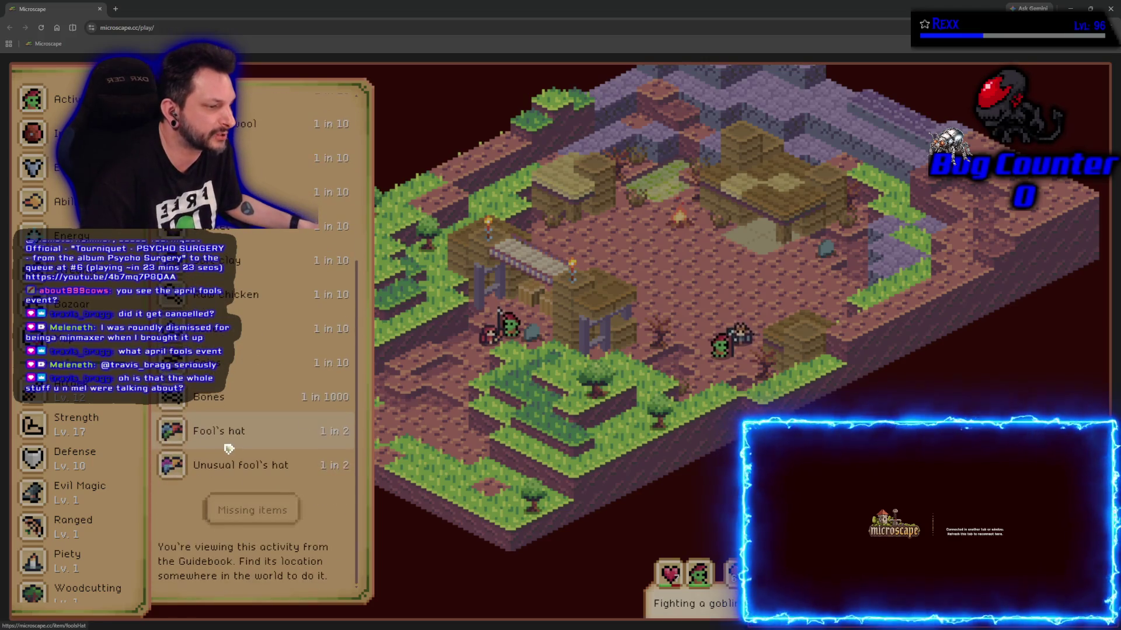
{"action": "scroll", "coordinate": [186, 513], "scroll_direction": "up", "scroll_amount": 3}
{"action": "scroll", "coordinate": [181, 527], "scroll_direction": "down", "scroll_amount": 3}
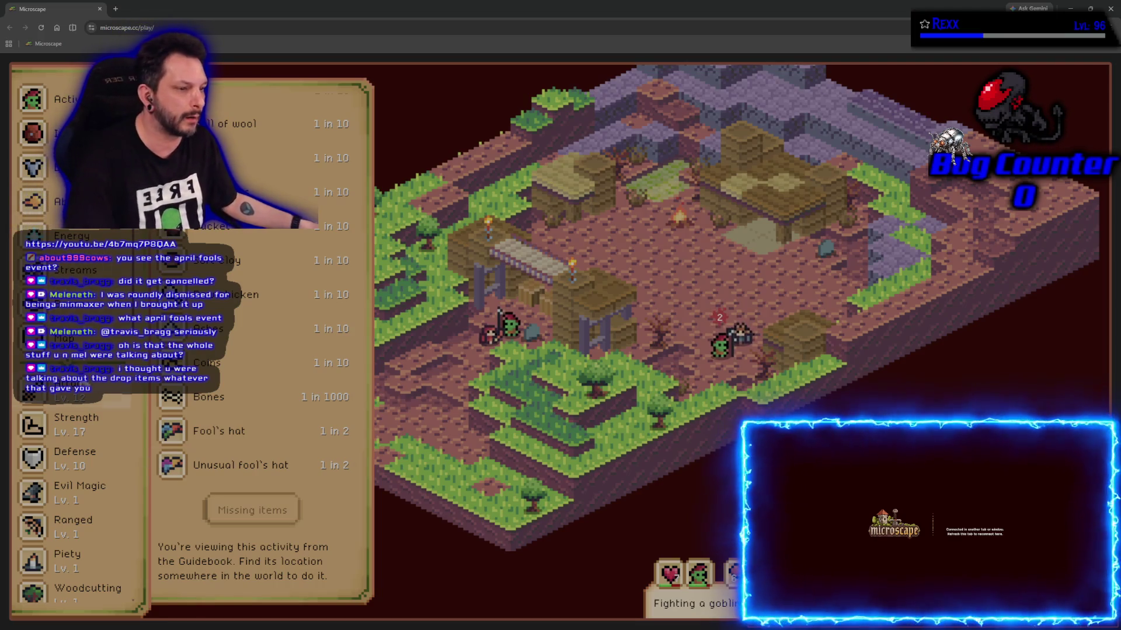
{"action": "left_click", "coordinate": [70, 272]}
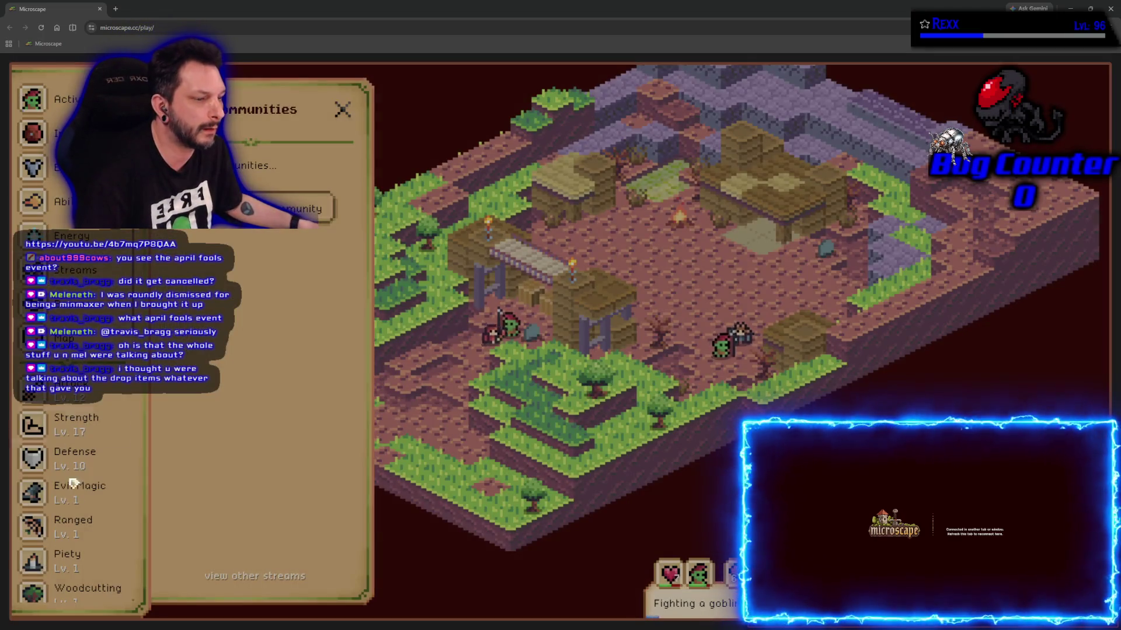
- Open the Inventory and scroll through the full item list and Special Items
{"action": "left_click", "coordinate": [33, 133]}
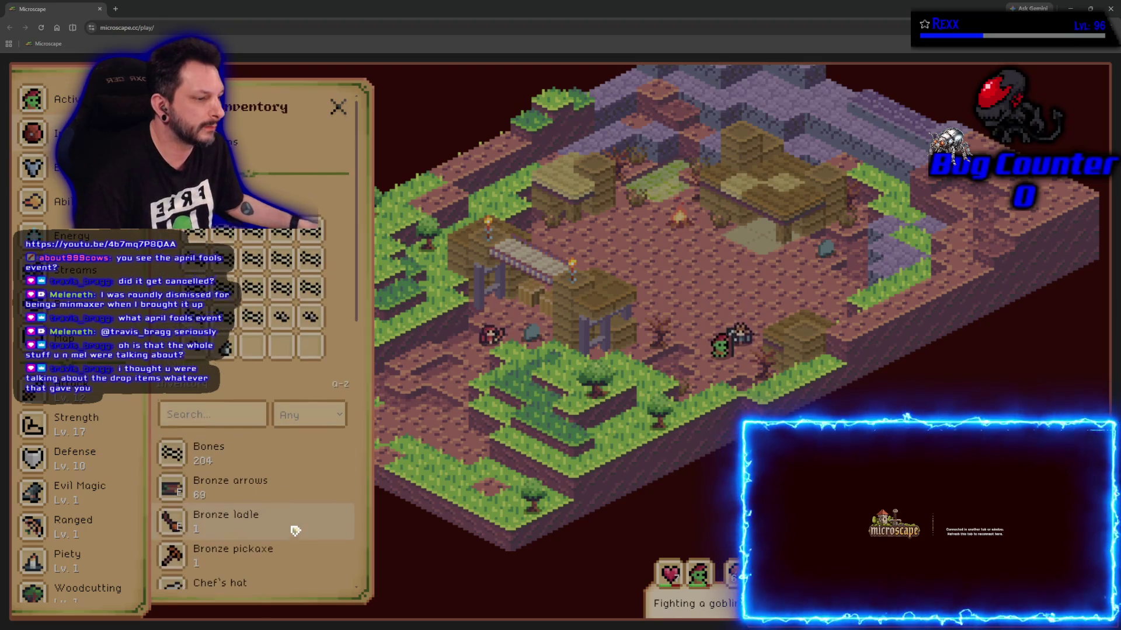
{"action": "scroll", "coordinate": [275, 528], "scroll_direction": "down", "scroll_amount": 15}
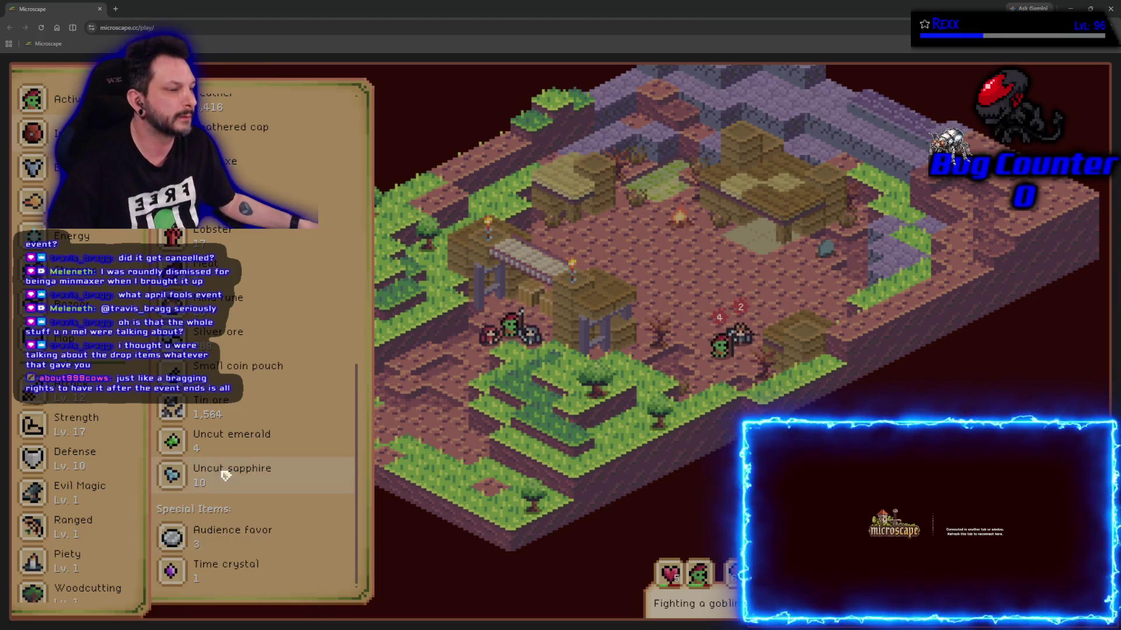
{"action": "scroll", "coordinate": [222, 469], "scroll_direction": "up", "scroll_amount": 10}
{"action": "scroll", "coordinate": [226, 476], "scroll_direction": "down", "scroll_amount": 4}
{"action": "scroll", "coordinate": [225, 476], "scroll_direction": "down", "scroll_amount": 6}
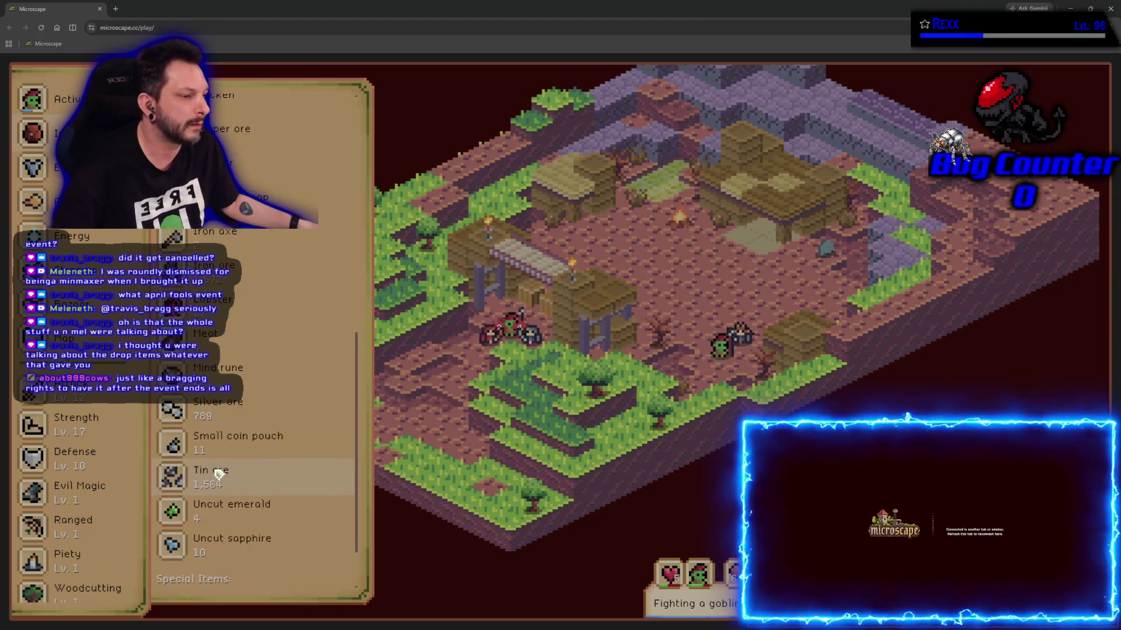
{"action": "scroll", "coordinate": [225, 406], "scroll_direction": "up", "scroll_amount": 10}
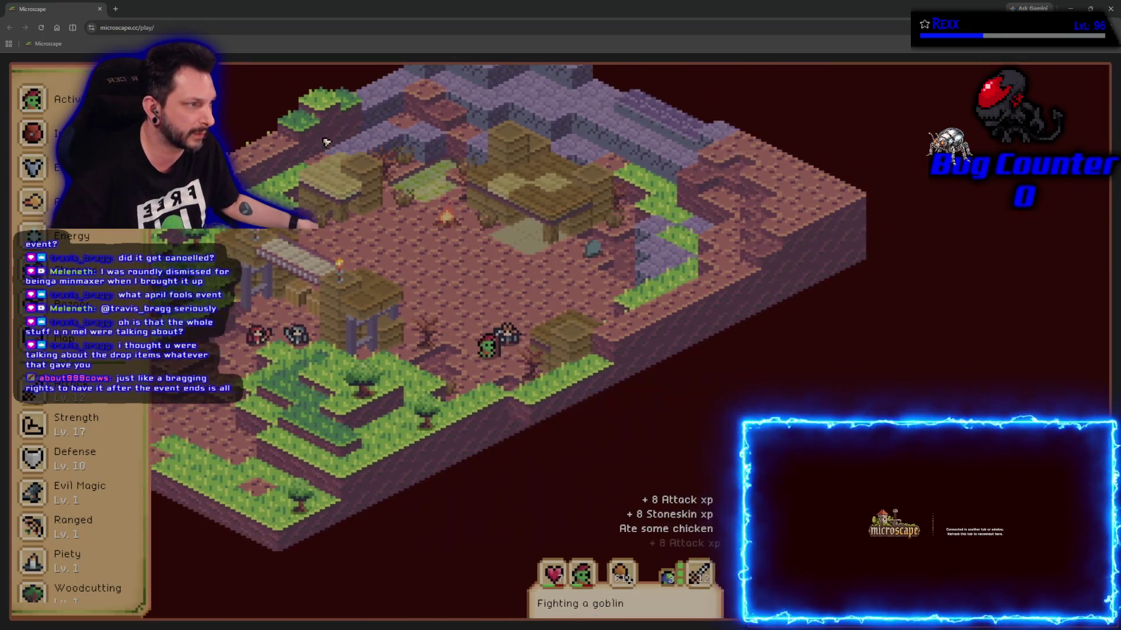
- Pan the Microscape map right and scroll the sidebar down to Highscores, Manual, Discord, Settings and Logout
{"action": "mouse_move", "coordinate": [353, 456]}
{"action": "left_mouse_down"}
{"action": "mouse_move", "coordinate": [517, 465]}
{"action": "mouse_move", "coordinate": [487, 442]}
{"action": "left_mouse_up"}
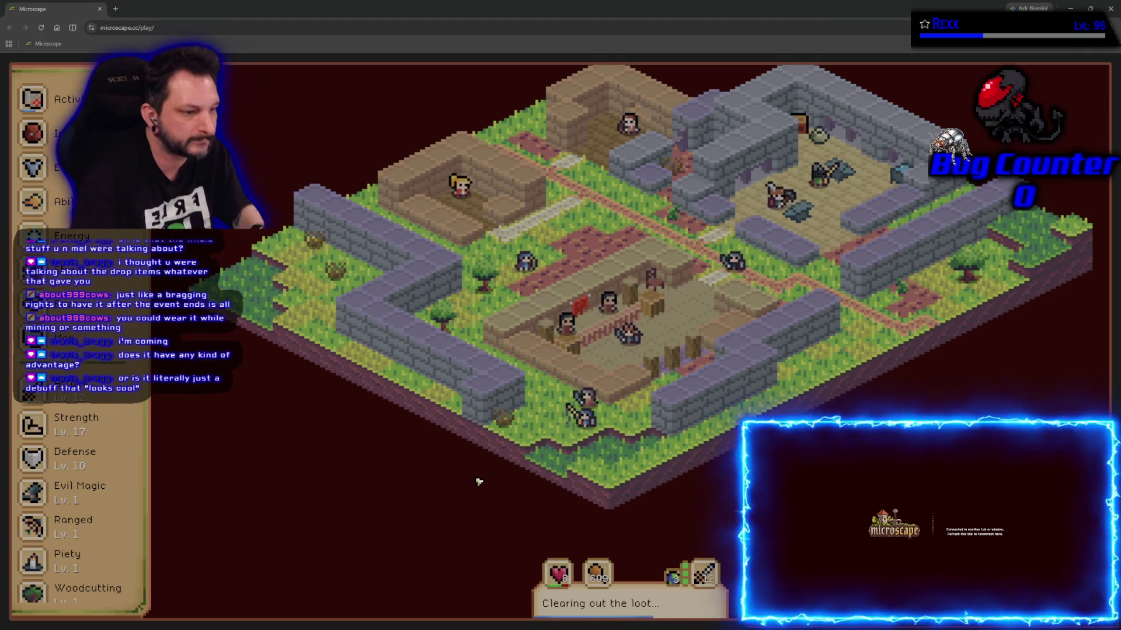
{"action": "scroll", "coordinate": [64, 423], "scroll_direction": "down", "scroll_amount": 2}
{"action": "scroll", "coordinate": [64, 422], "scroll_direction": "down", "scroll_amount": 7}
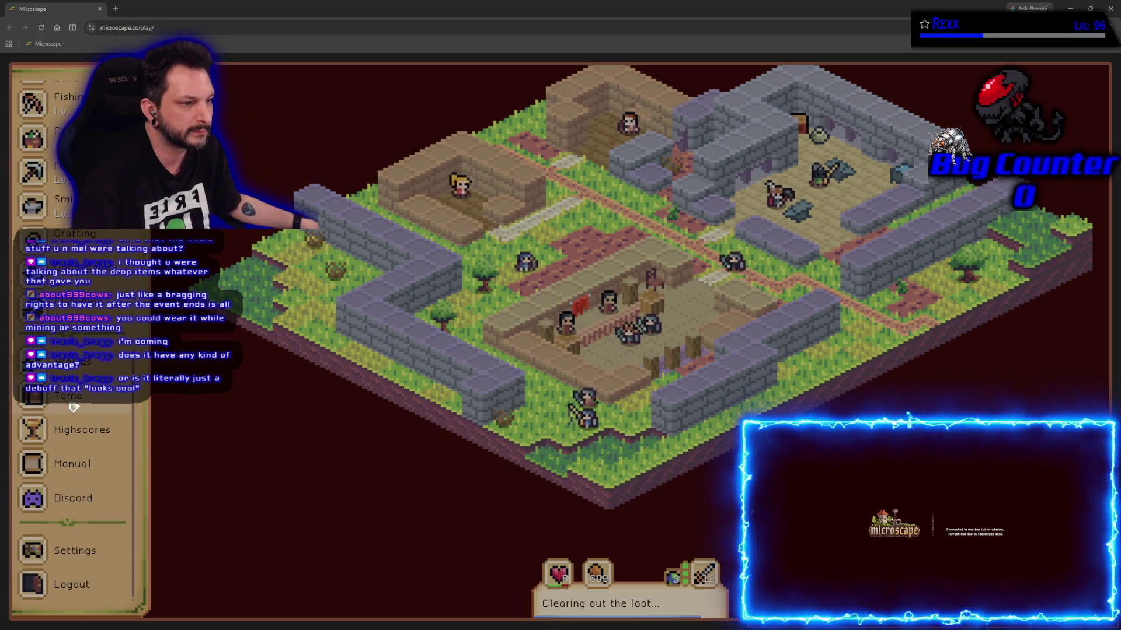
- Follow the Attack list through Cow and Lucky Token to the Who's The Fool? drop list
{"action": "scroll", "coordinate": [90, 403], "scroll_direction": "up", "scroll_amount": 6}
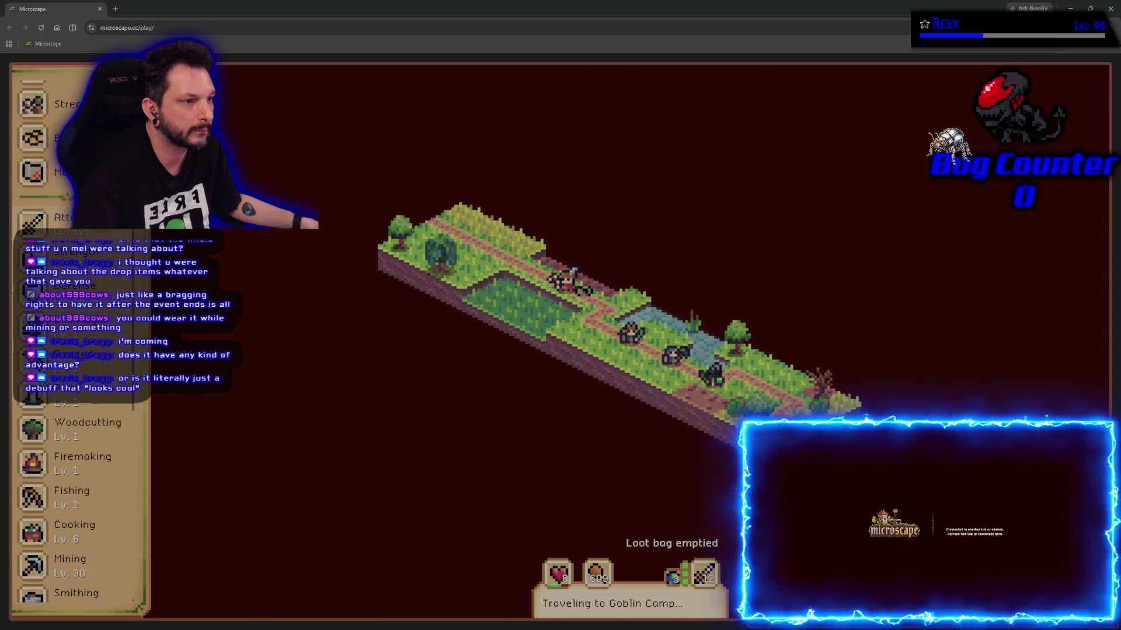
{"action": "left_click", "coordinate": [35, 222]}
{"action": "scroll", "coordinate": [211, 402], "scroll_direction": "down", "scroll_amount": 3}
{"action": "scroll", "coordinate": [211, 401], "scroll_direction": "up", "scroll_amount": 3}
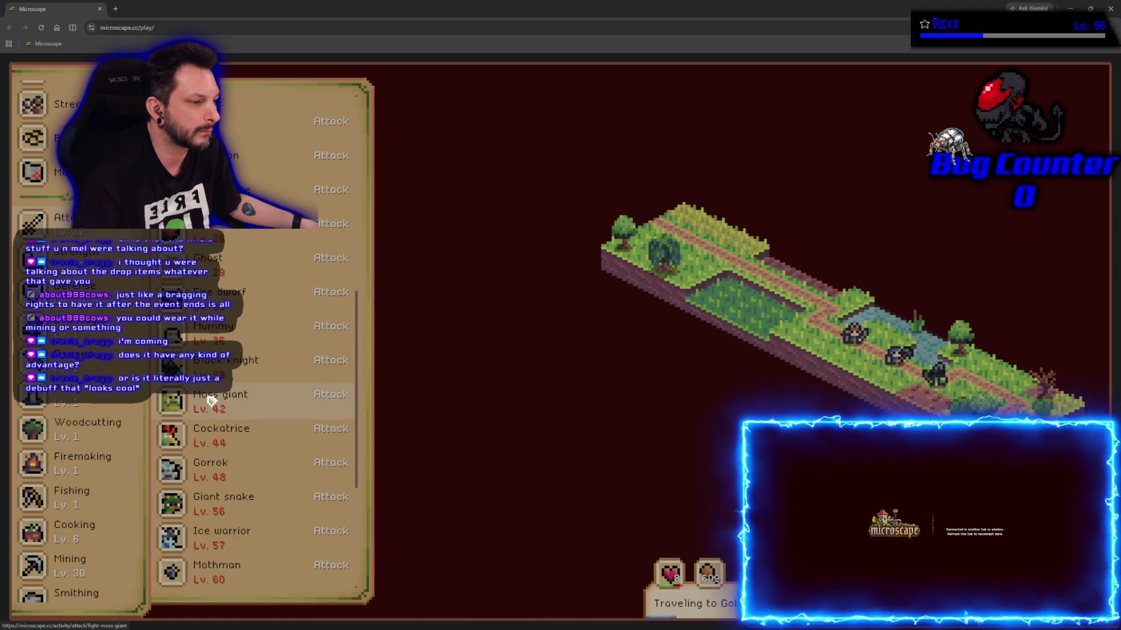
{"action": "scroll", "coordinate": [207, 389], "scroll_direction": "up", "scroll_amount": 5}
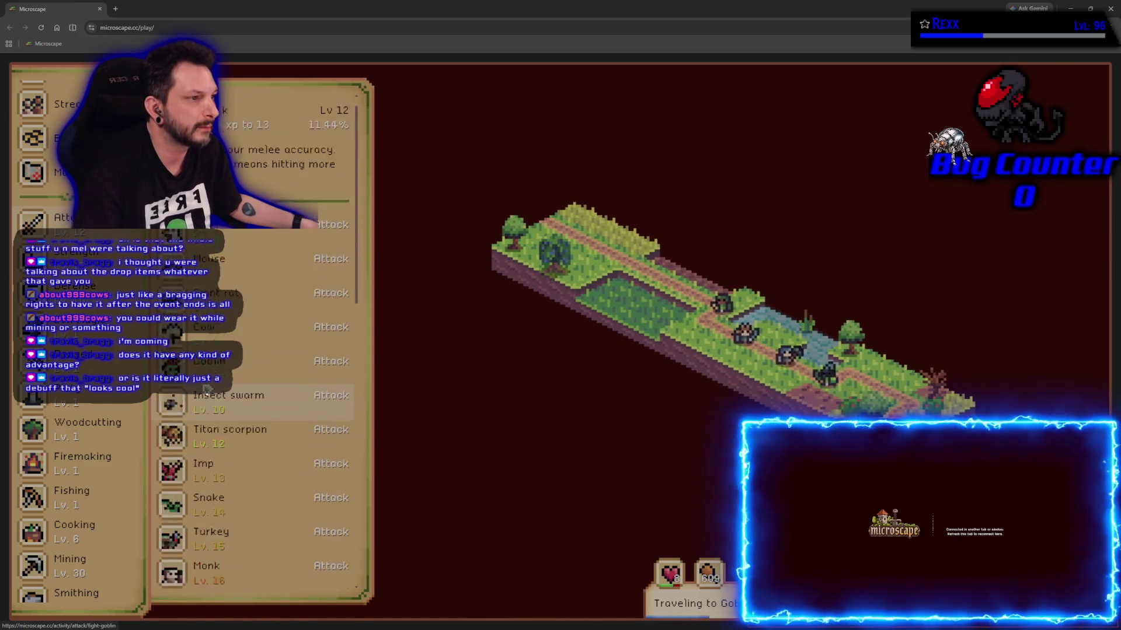
{"action": "left_click", "coordinate": [210, 383]}
{"action": "left_click", "coordinate": [226, 422]}
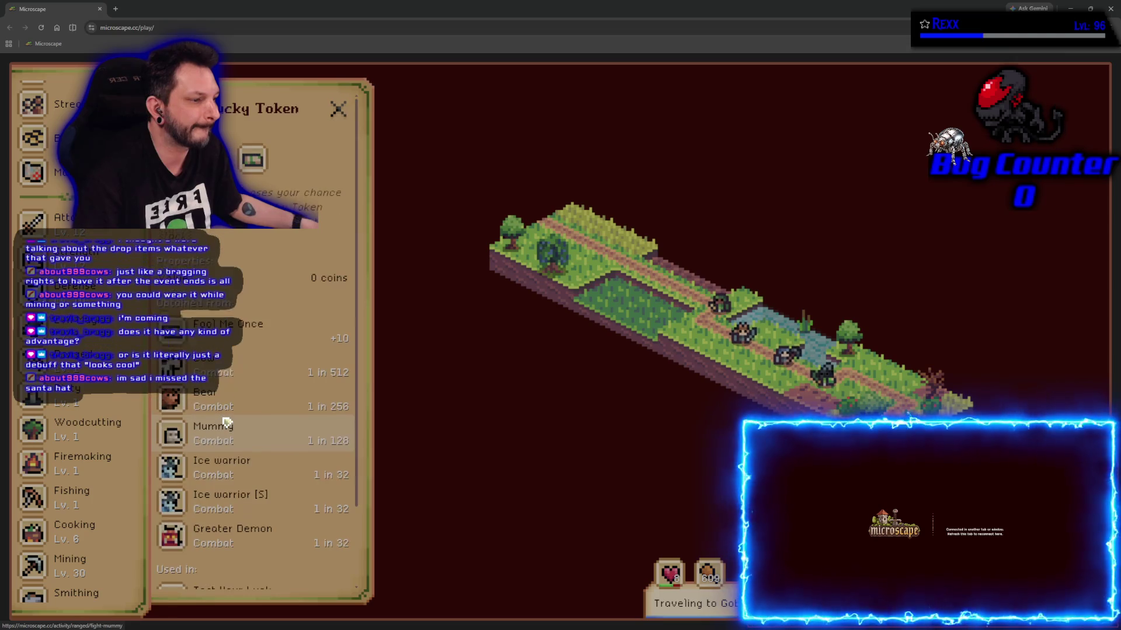
{"action": "scroll", "coordinate": [228, 426], "scroll_direction": "down", "scroll_amount": 3}
{"action": "left_click", "coordinate": [232, 570]}
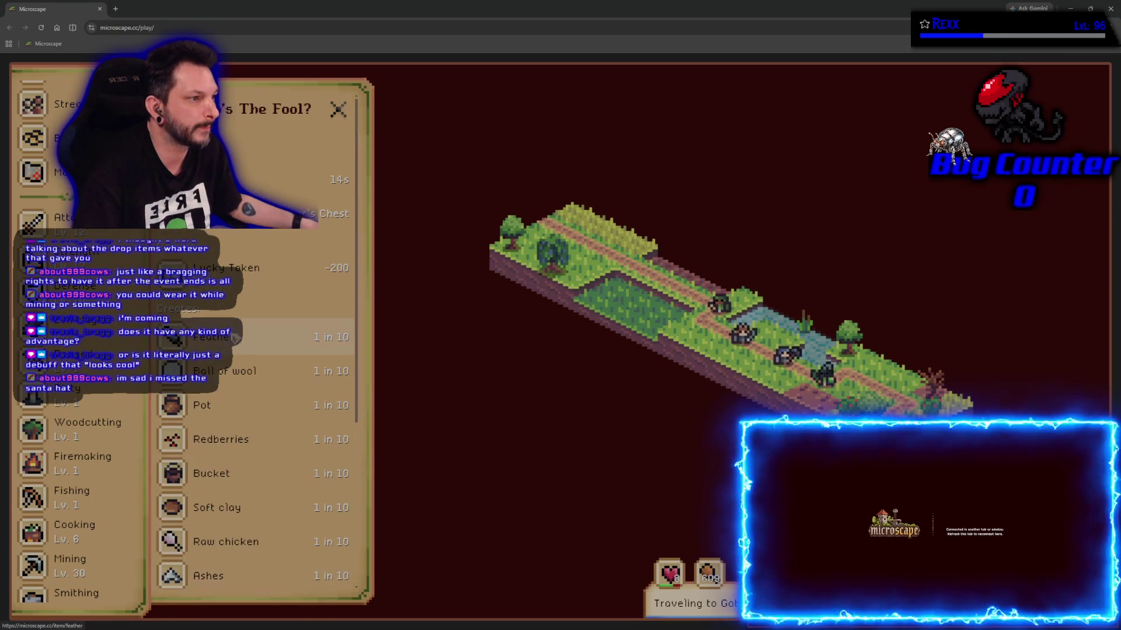
{"action": "scroll", "coordinate": [232, 327], "scroll_direction": "down", "scroll_amount": 5}
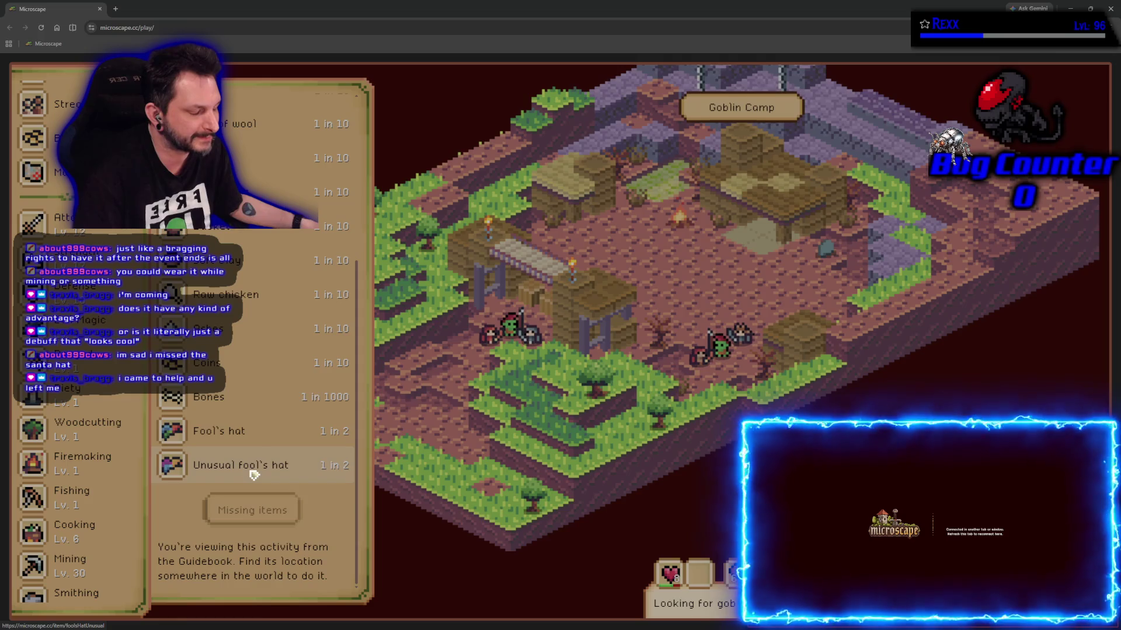
- Open the Unusual fool's hat page from the Who's The Fool? drops (Defense -5, Head slot)
{"action": "left_click", "coordinate": [253, 474]}
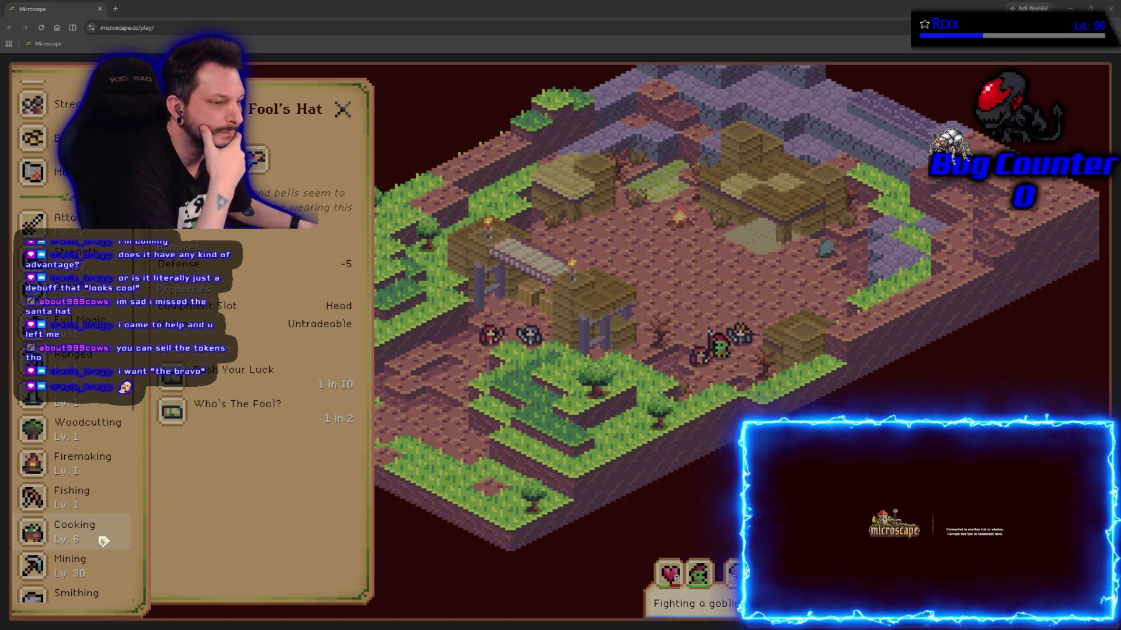
{"action": "scroll", "coordinate": [103, 541], "scroll_direction": "down", "scroll_amount": 7}
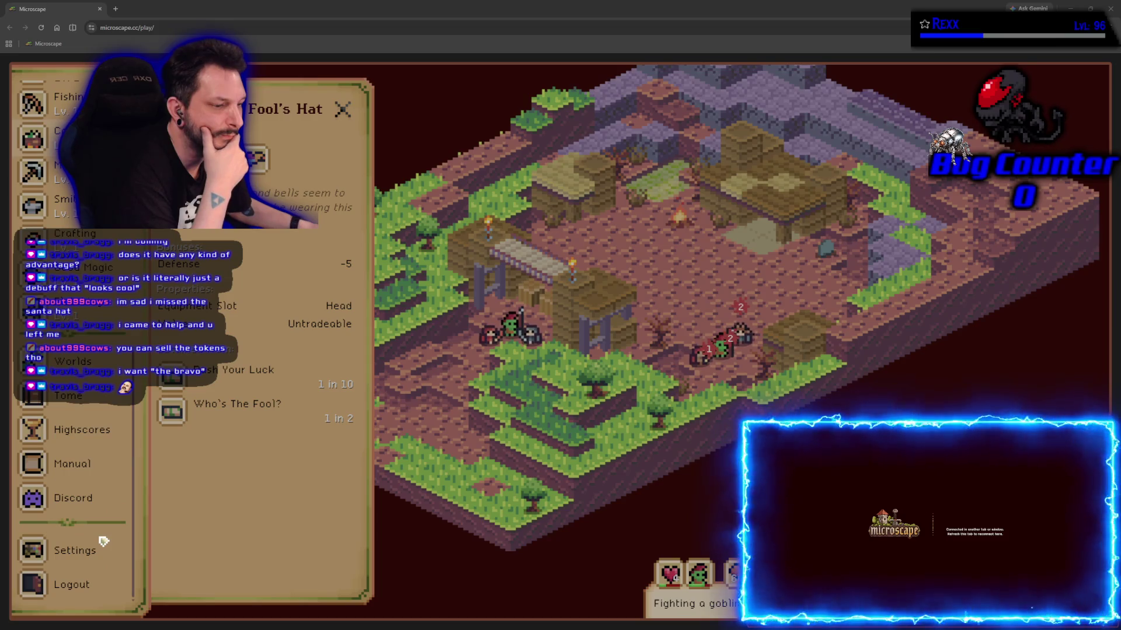
{"action": "scroll", "coordinate": [102, 534], "scroll_direction": "up", "scroll_amount": 6}
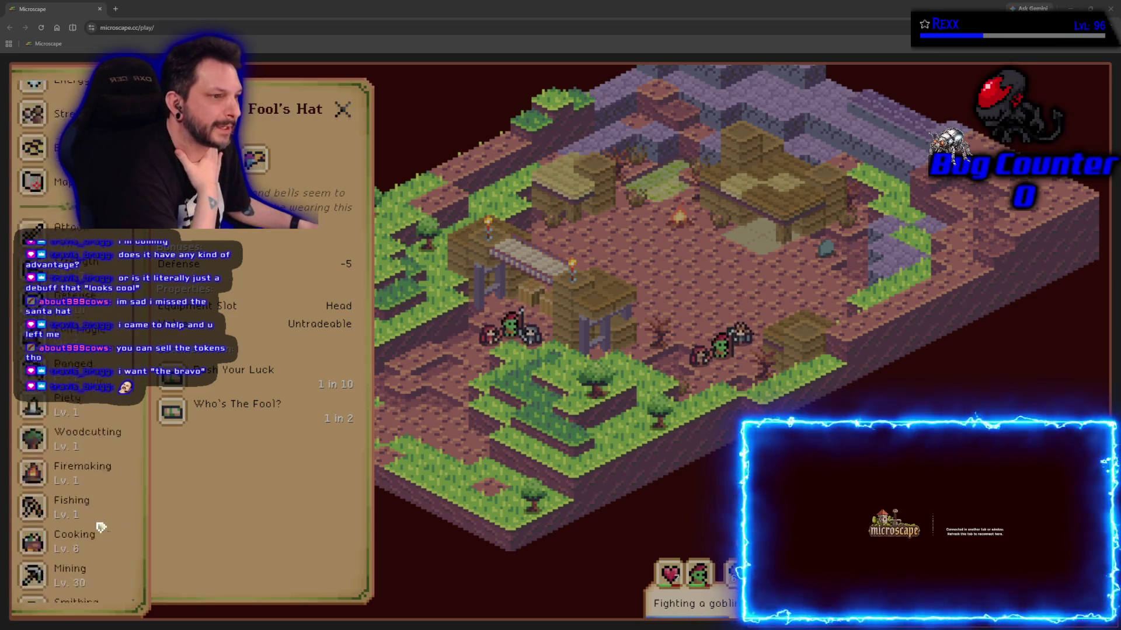
{"action": "scroll", "coordinate": [101, 527], "scroll_direction": "up", "scroll_amount": 4}
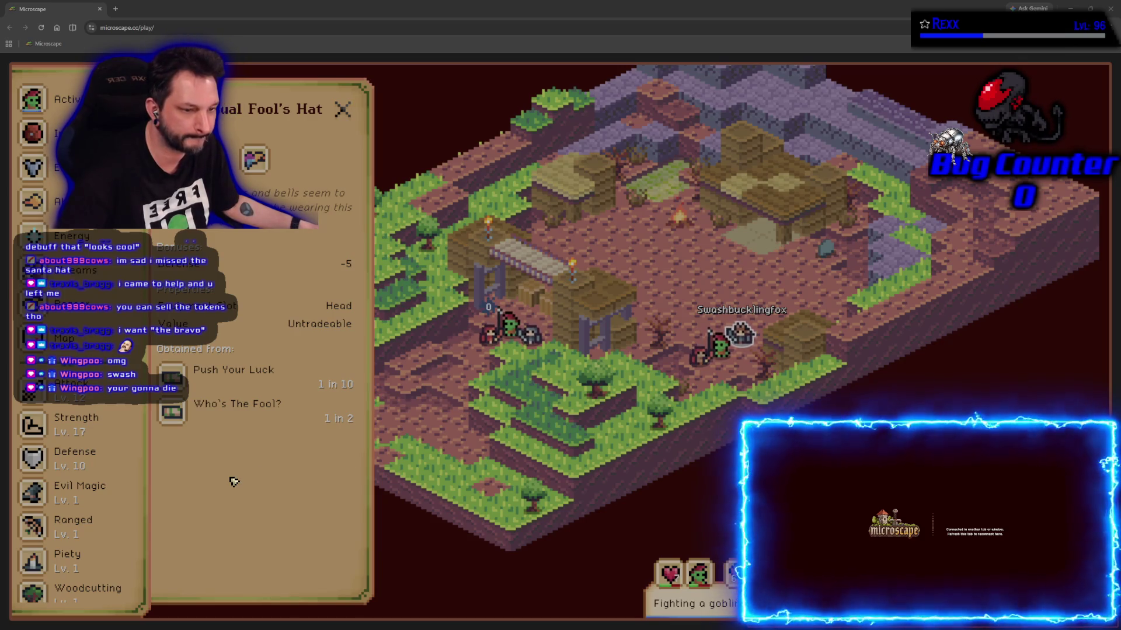
{"action": "scroll", "coordinate": [97, 511], "scroll_direction": "down", "scroll_amount": 5}
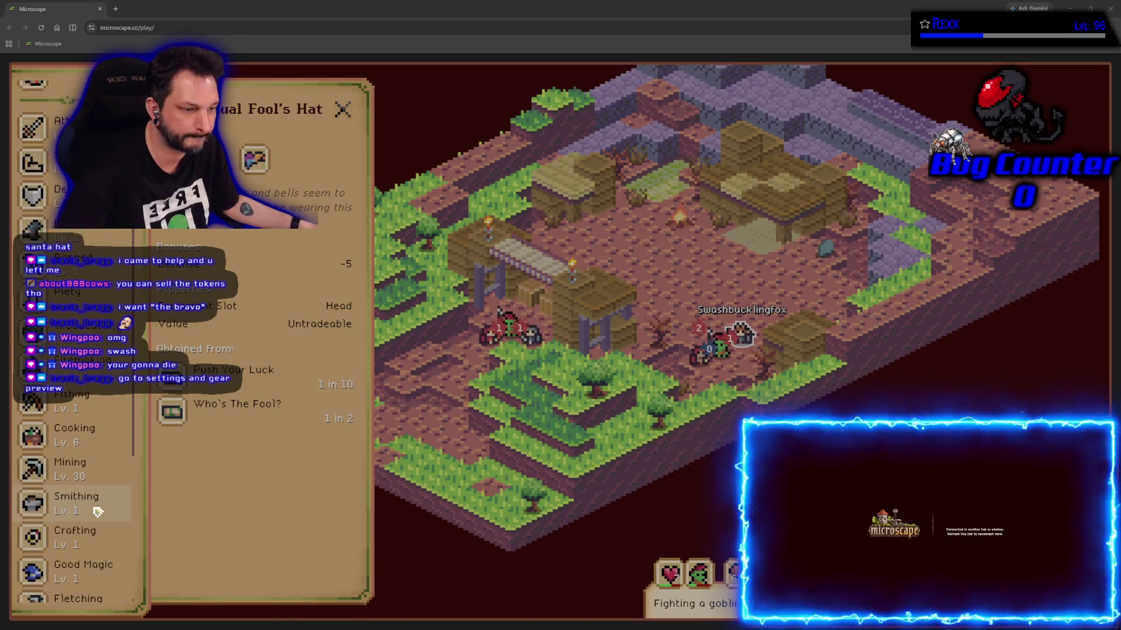
{"action": "scroll", "coordinate": [97, 512], "scroll_direction": "down", "scroll_amount": 5}
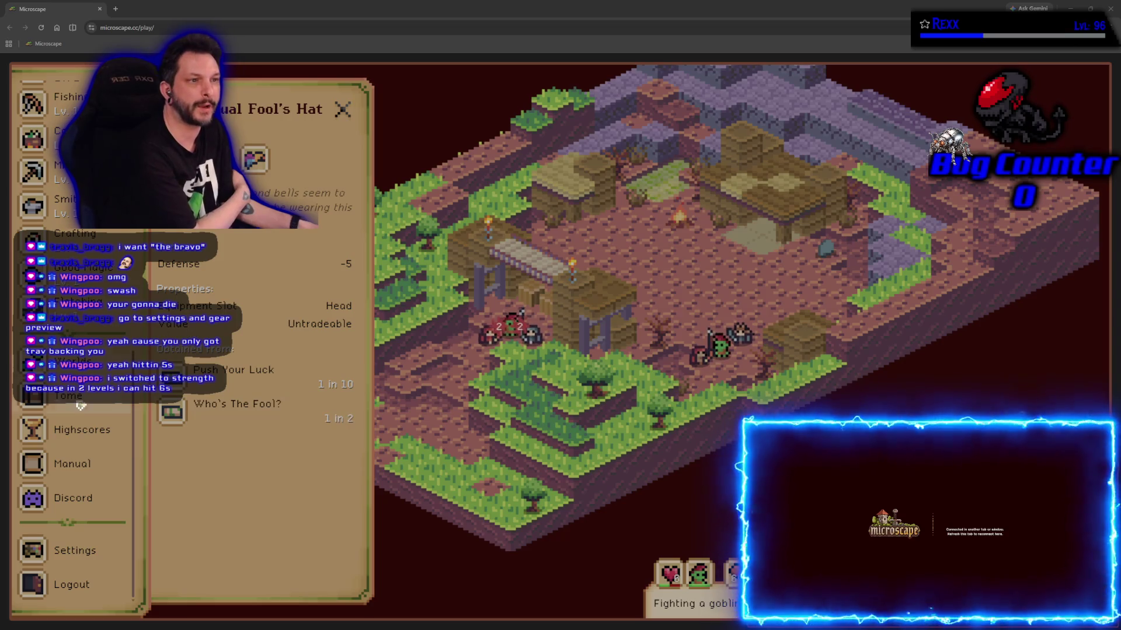
{"action": "scroll", "coordinate": [77, 407], "scroll_direction": "up", "scroll_amount": 7}
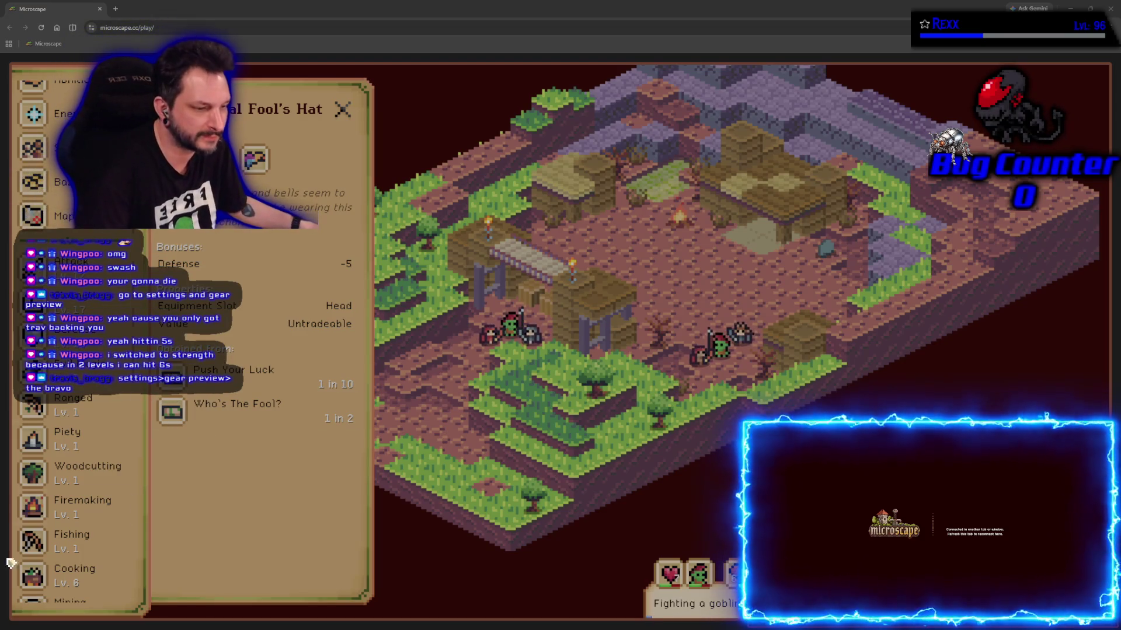
{"action": "scroll", "coordinate": [103, 502], "scroll_direction": "down", "scroll_amount": 7}
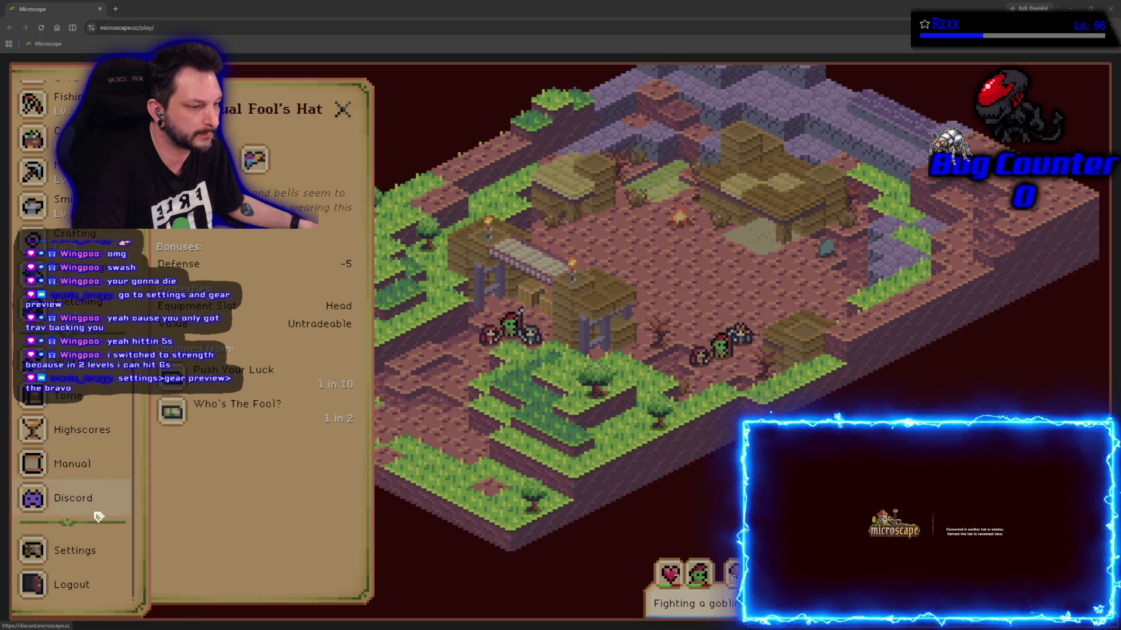
- Open Settings' Gear Preview and scroll down through the skin, hair, armour, weapon and shield lists
{"action": "left_click", "coordinate": [74, 549]}
{"action": "left_click", "coordinate": [245, 351]}
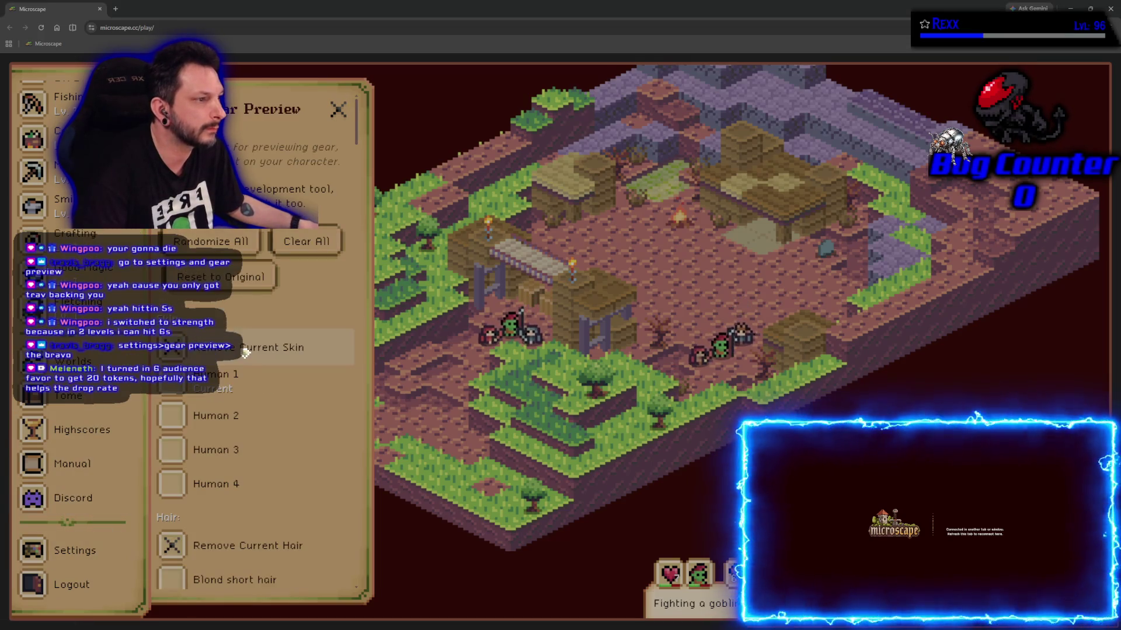
{"action": "scroll", "coordinate": [244, 381], "scroll_direction": "down", "scroll_amount": 8}
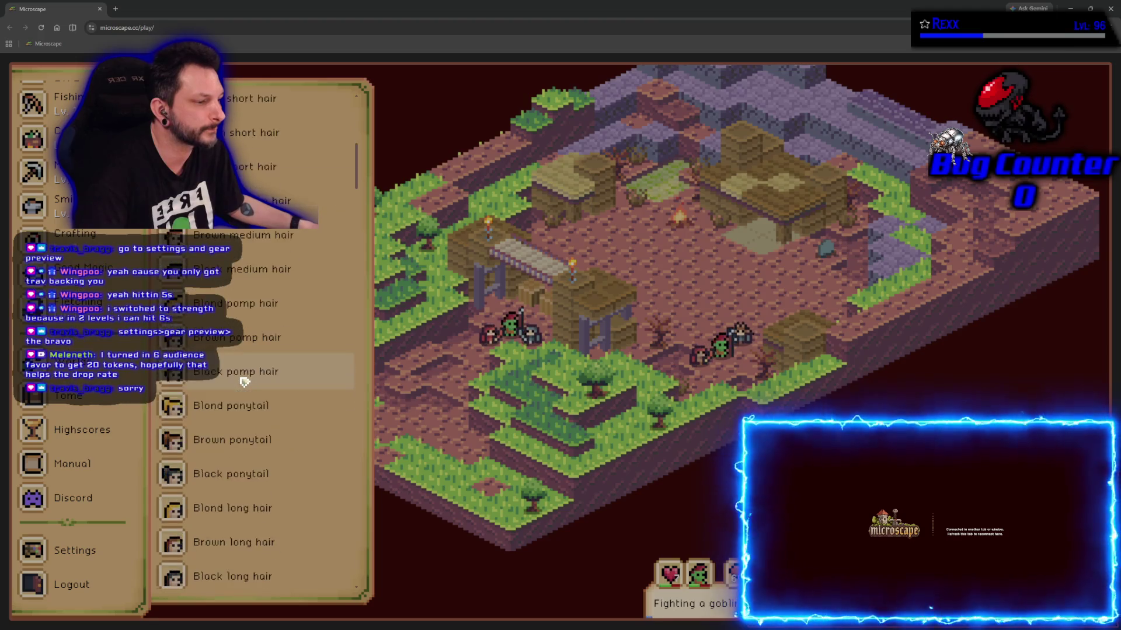
{"action": "scroll", "coordinate": [244, 380], "scroll_direction": "down", "scroll_amount": 12}
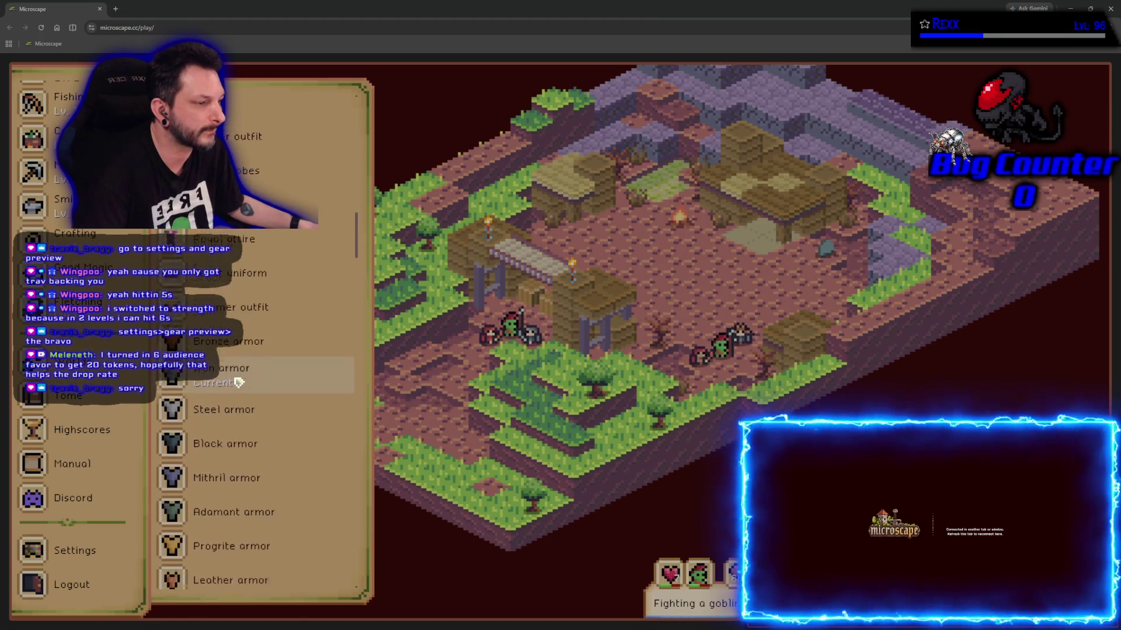
{"action": "scroll", "coordinate": [238, 382], "scroll_direction": "down", "scroll_amount": 10}
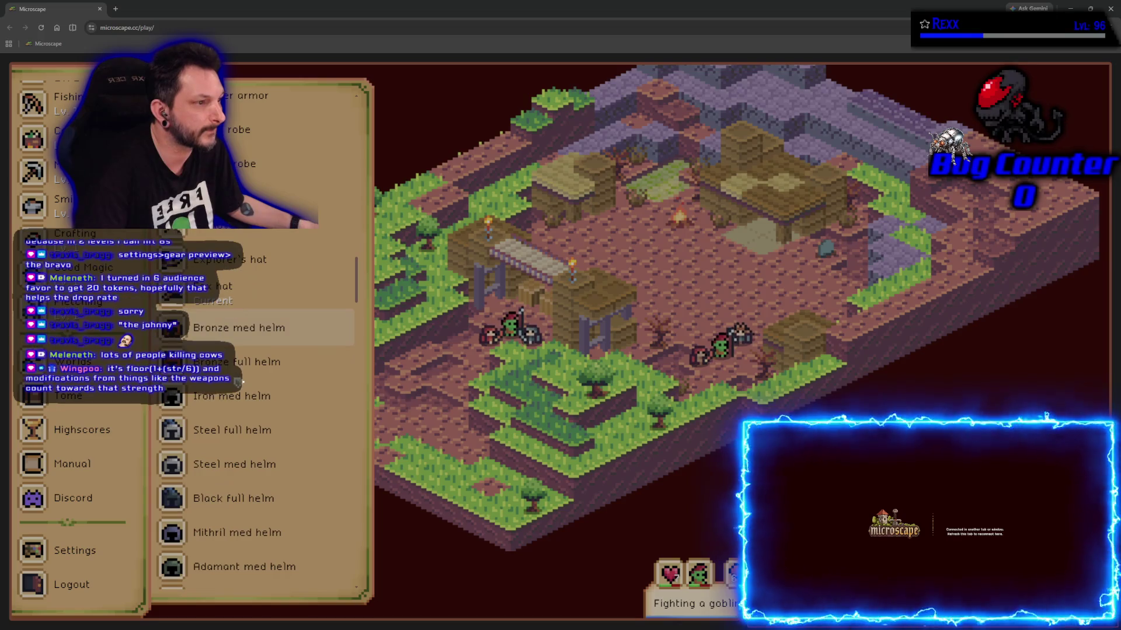
{"action": "scroll", "coordinate": [238, 382], "scroll_direction": "down", "scroll_amount": 9}
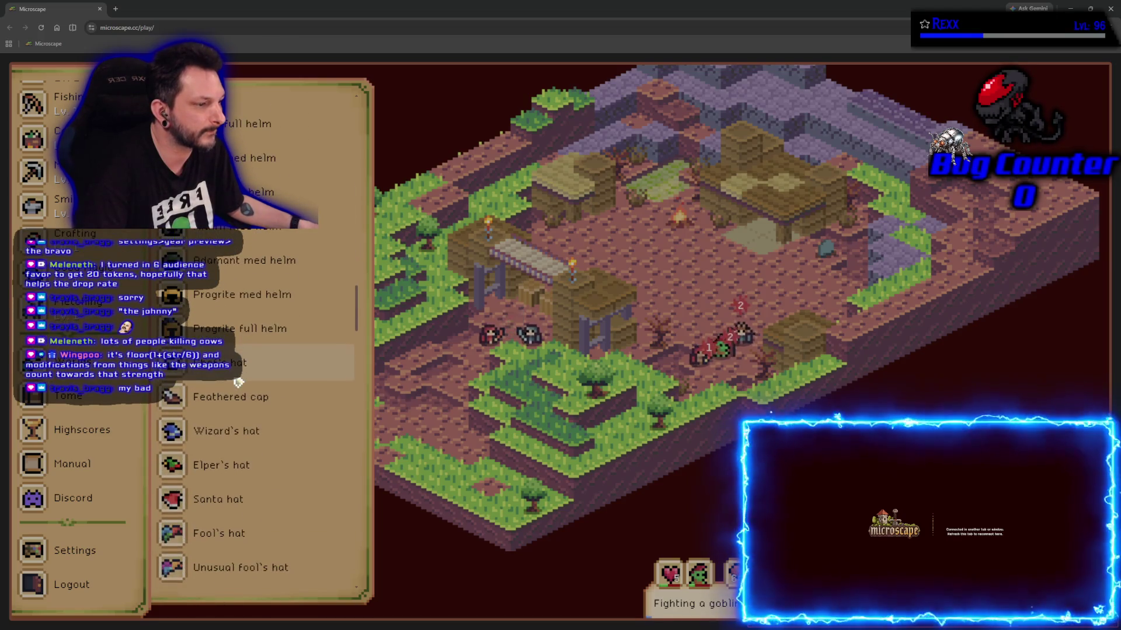
{"action": "scroll", "coordinate": [238, 382], "scroll_direction": "down", "scroll_amount": 10}
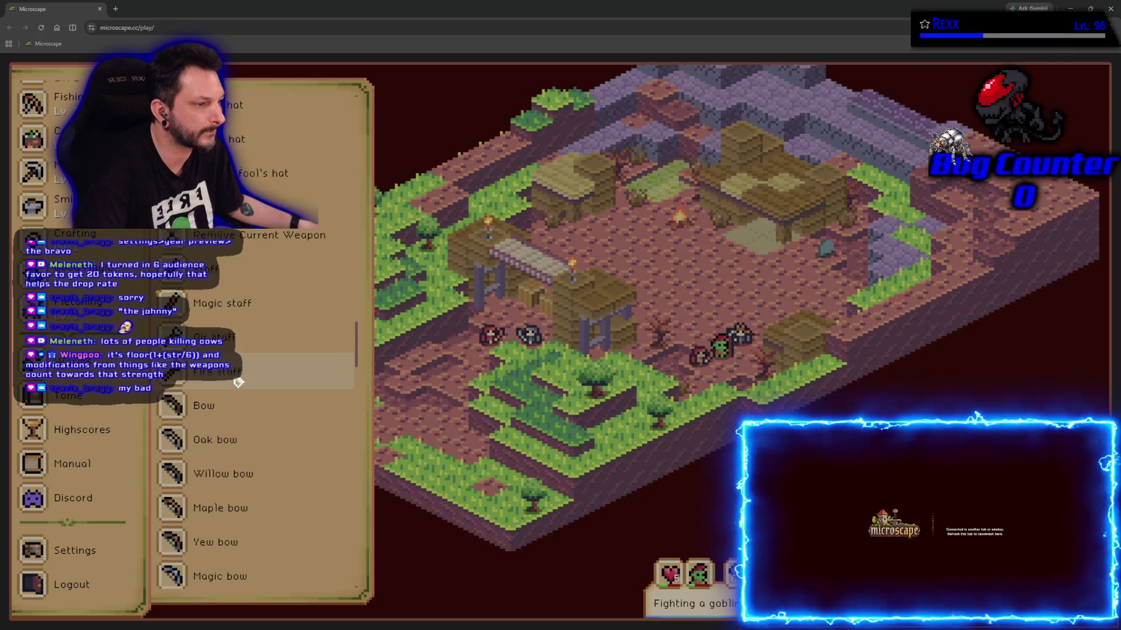
{"action": "scroll", "coordinate": [238, 382], "scroll_direction": "down", "scroll_amount": 10}
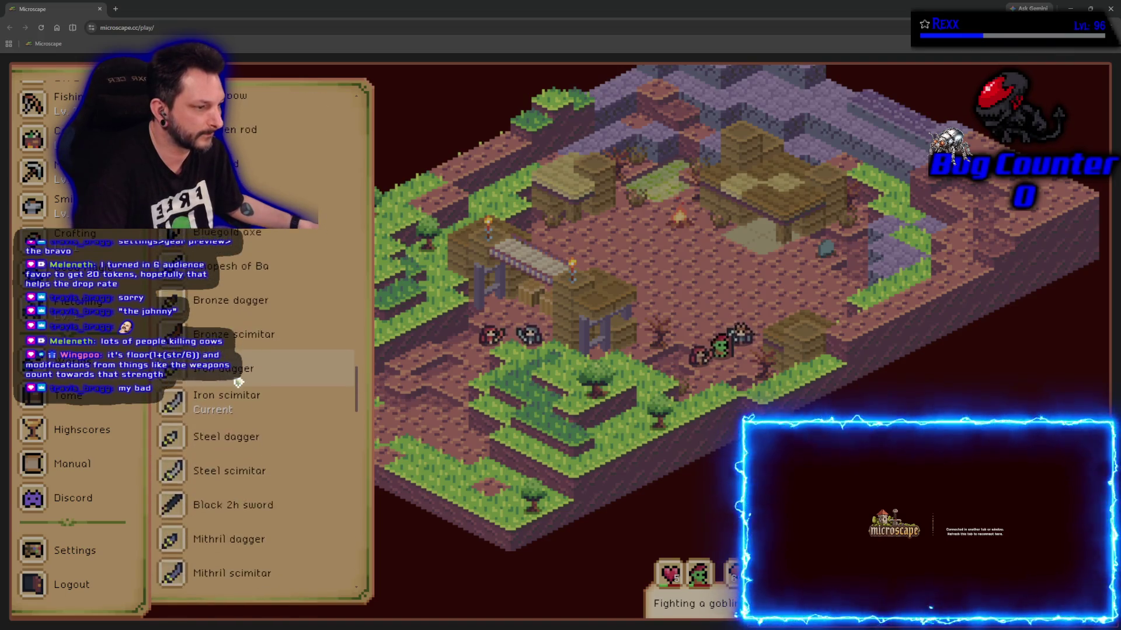
{"action": "scroll", "coordinate": [238, 383], "scroll_direction": "up", "scroll_amount": 6}
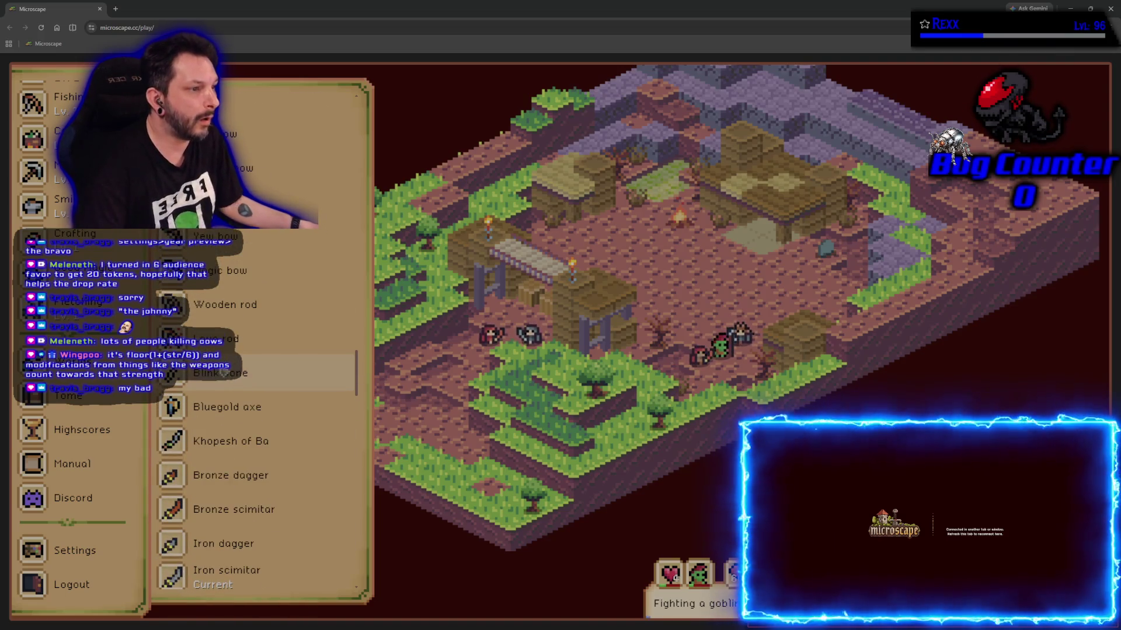
{"action": "scroll", "coordinate": [239, 436], "scroll_direction": "down", "scroll_amount": 4}
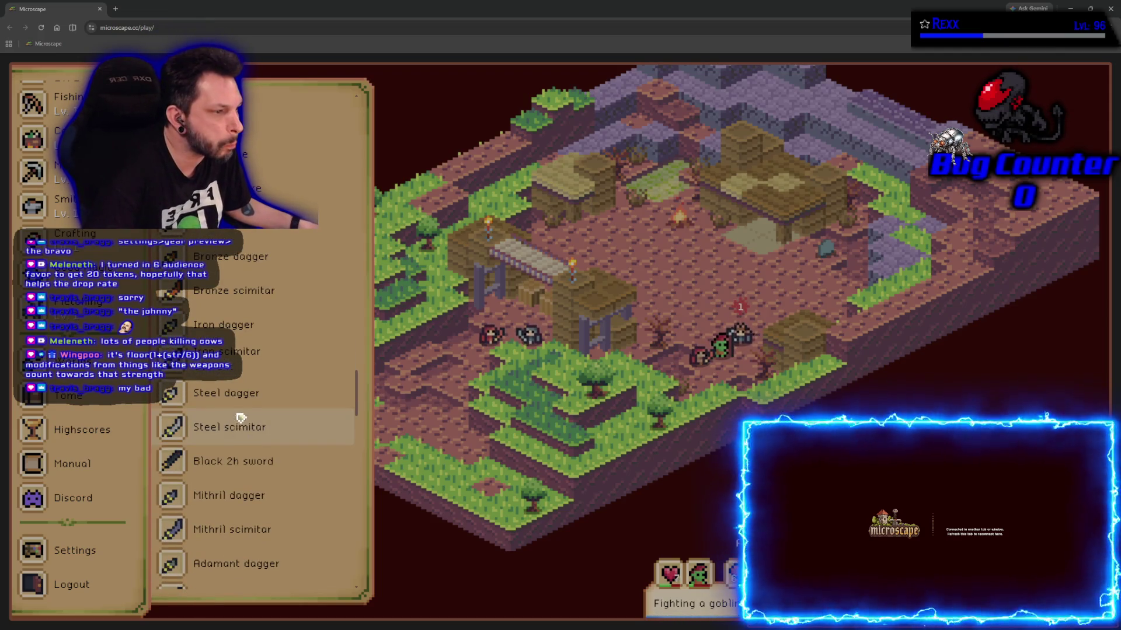
{"action": "scroll", "coordinate": [267, 377], "scroll_direction": "down", "scroll_amount": 3}
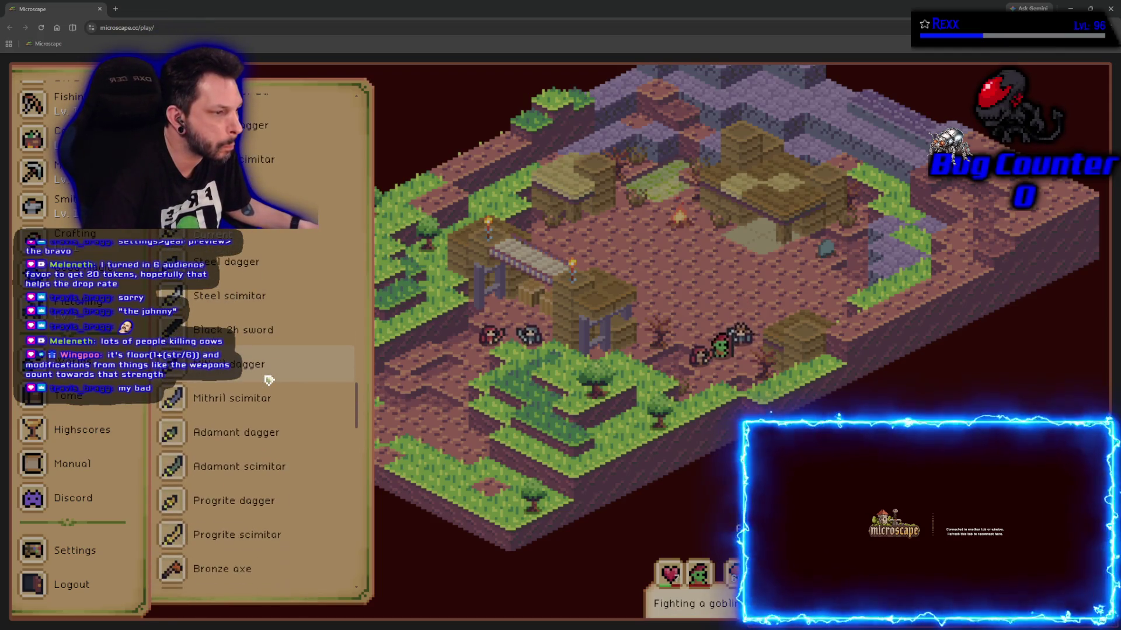
{"action": "scroll", "coordinate": [269, 380], "scroll_direction": "down", "scroll_amount": 8}
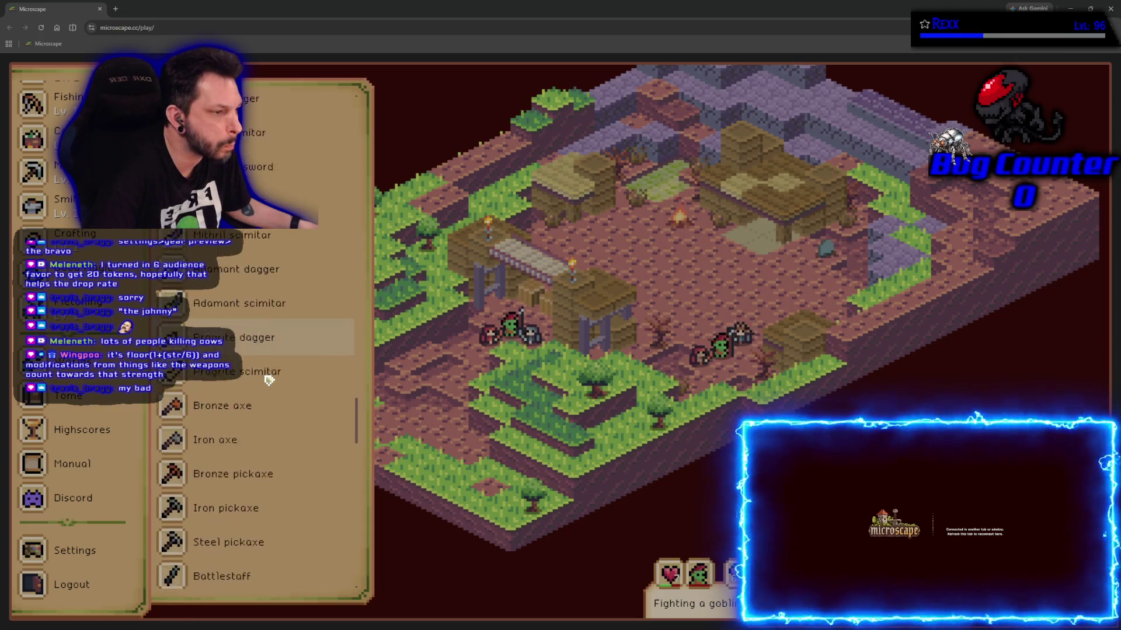
{"action": "scroll", "coordinate": [268, 380], "scroll_direction": "down", "scroll_amount": 1}
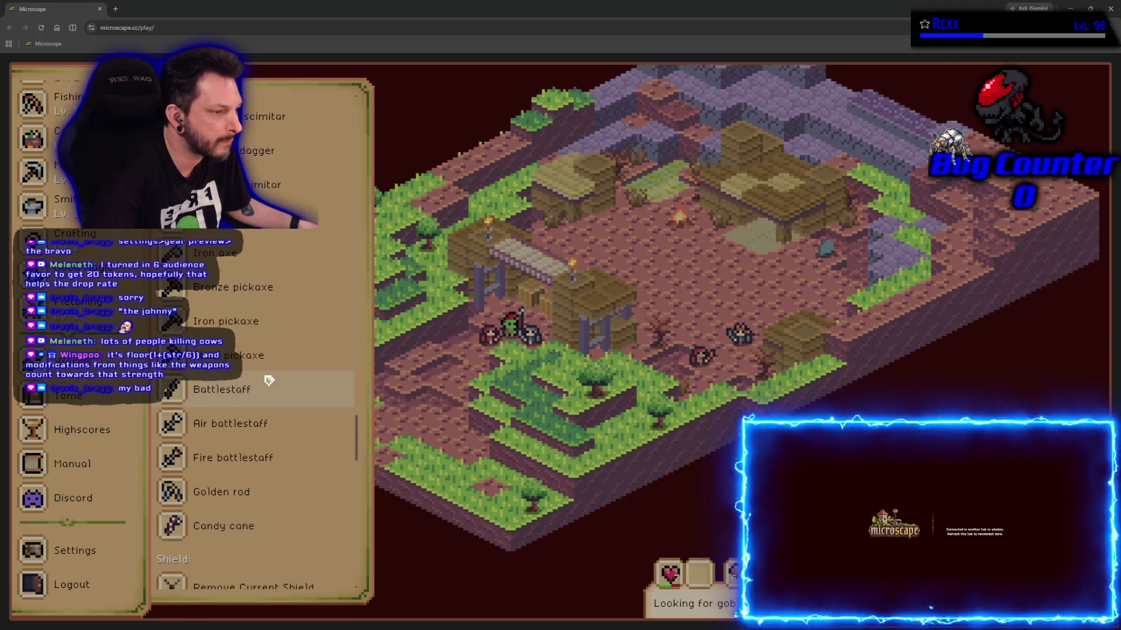
{"action": "scroll", "coordinate": [269, 380], "scroll_direction": "down", "scroll_amount": 8}
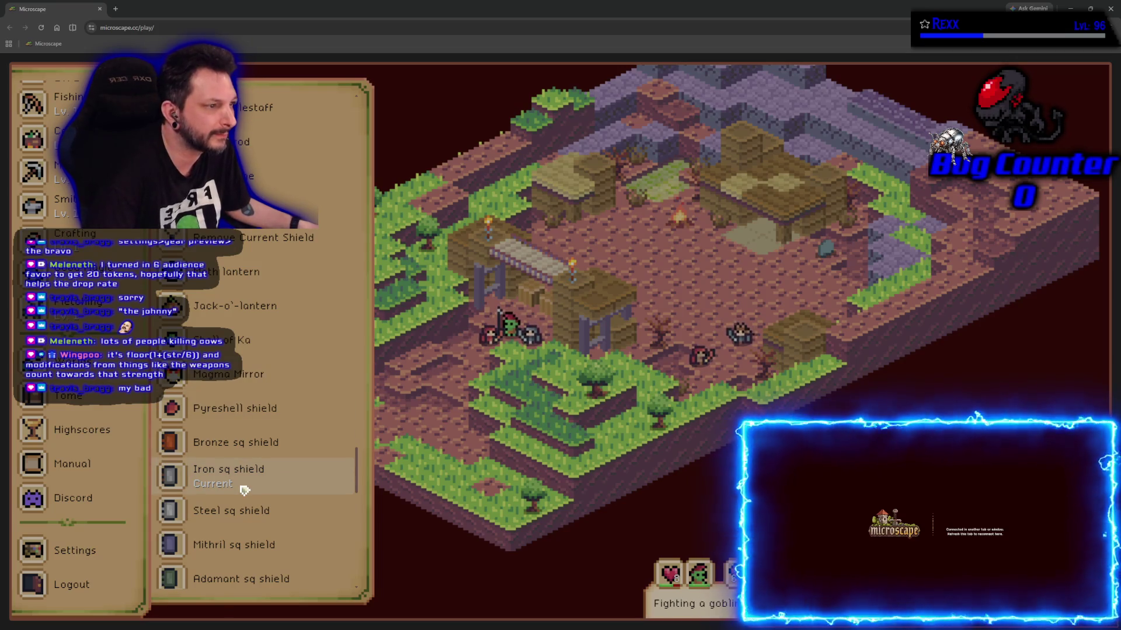
{"action": "scroll", "coordinate": [244, 489], "scroll_direction": "down", "scroll_amount": 5}
- Scroll back up the gear preview past Iron sq shield and Black bubble hair
{"action": "scroll", "coordinate": [242, 489], "scroll_direction": "up", "scroll_amount": 15}
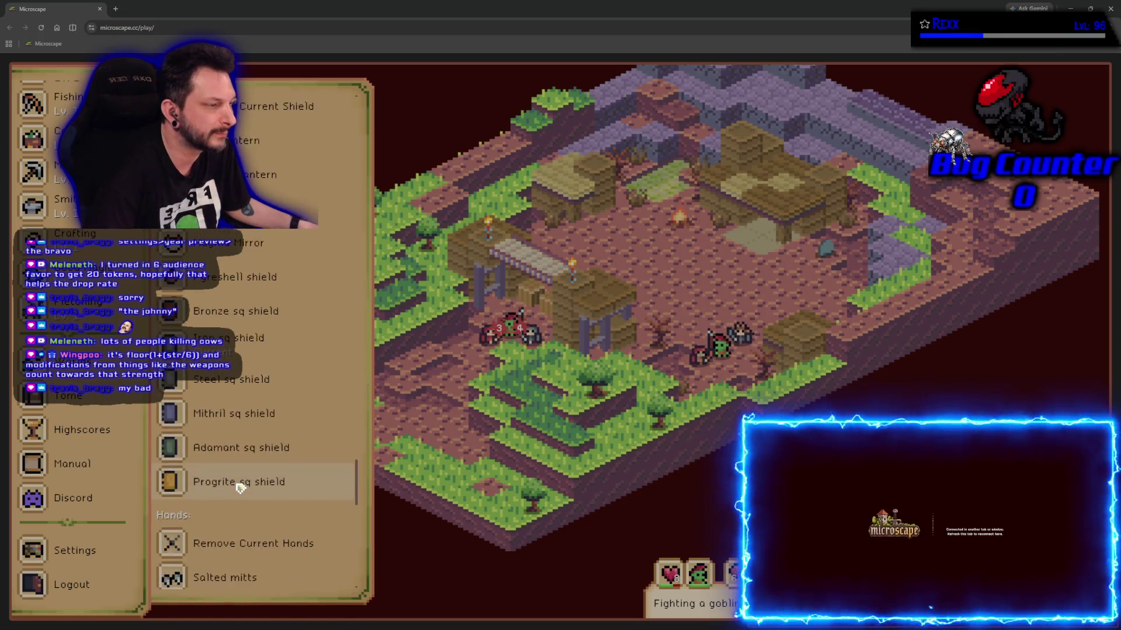
{"action": "scroll", "coordinate": [239, 488], "scroll_direction": "up", "scroll_amount": 10}
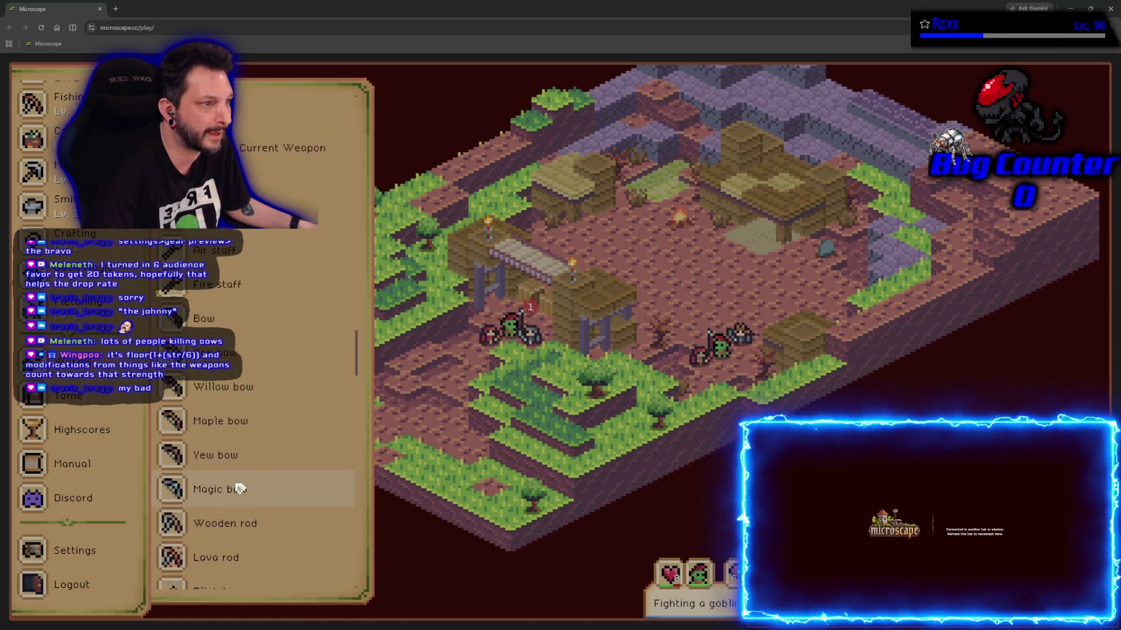
{"action": "scroll", "coordinate": [239, 488], "scroll_direction": "up", "scroll_amount": 10}
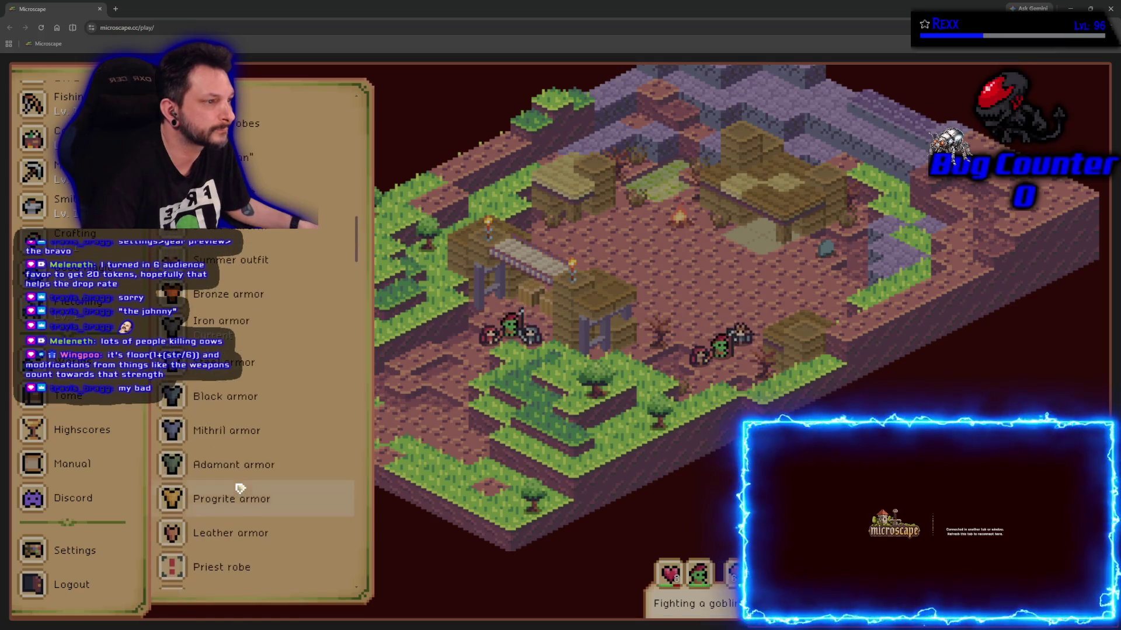
{"action": "scroll", "coordinate": [239, 488], "scroll_direction": "up", "scroll_amount": 3}
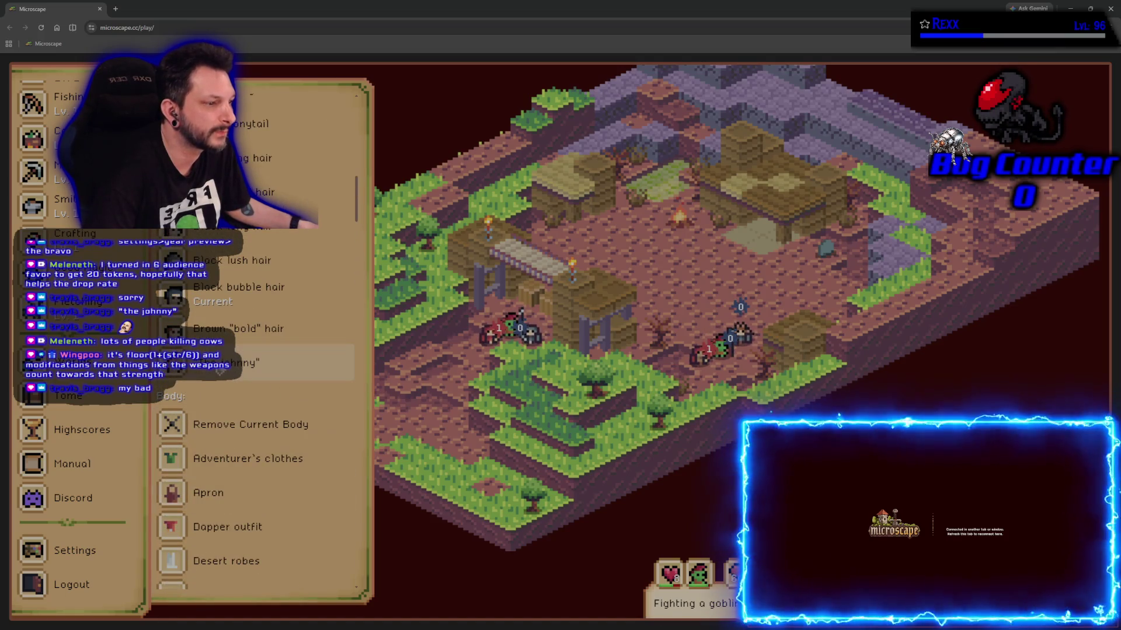
{"action": "scroll", "coordinate": [239, 412], "scroll_direction": "up", "scroll_amount": 3}
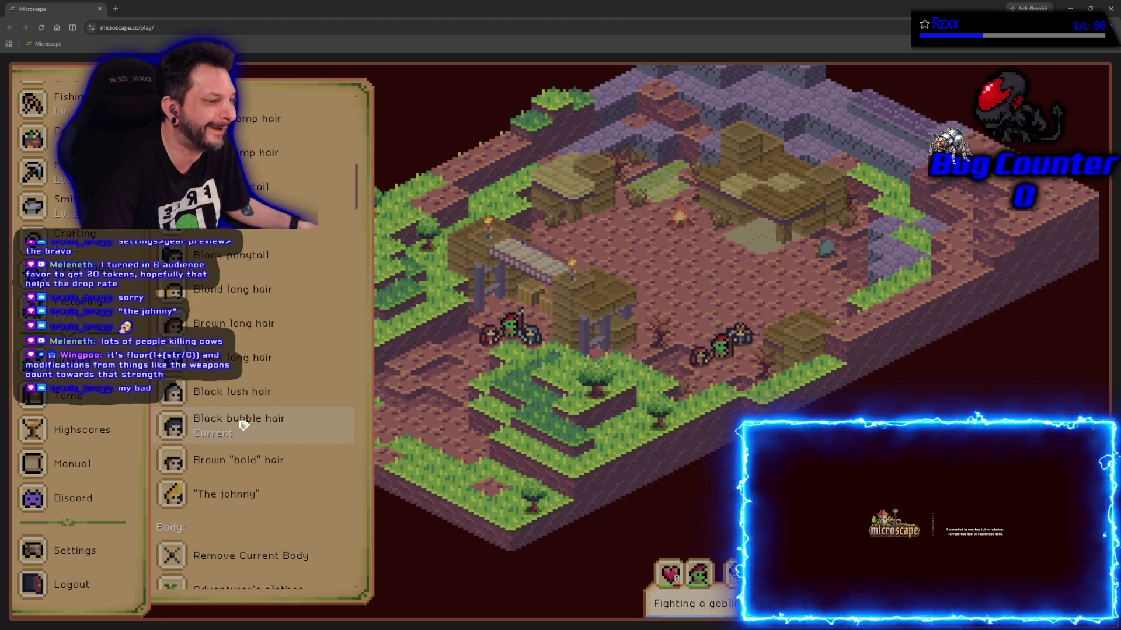
{"action": "left_click", "coordinate": [249, 499]}
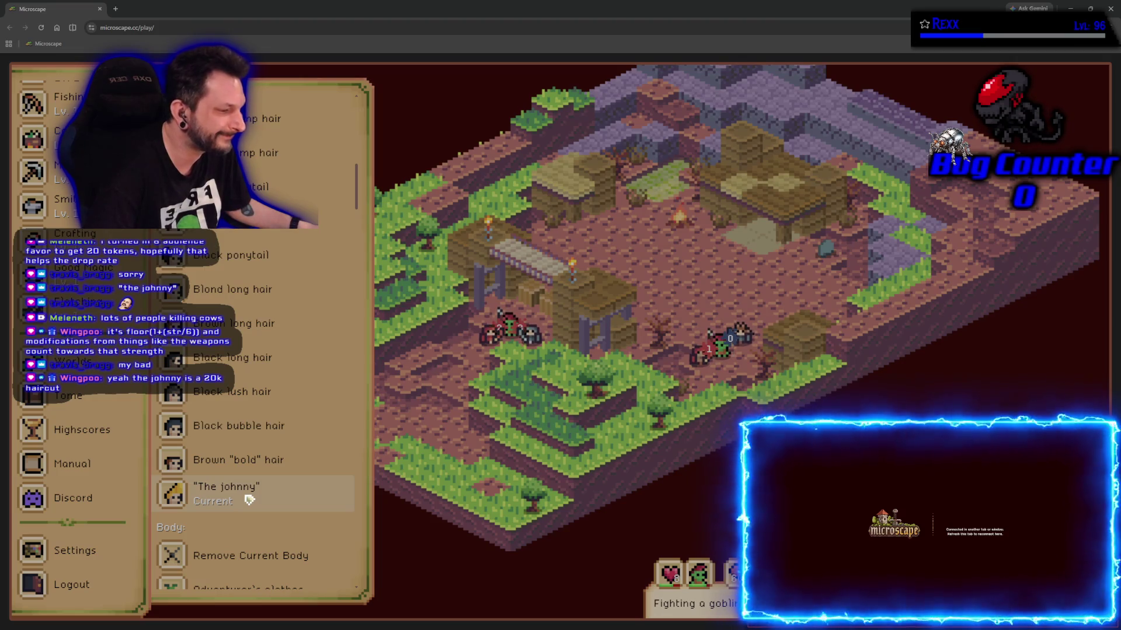
{"action": "scroll", "coordinate": [249, 499], "scroll_direction": "up", "scroll_amount": 12}
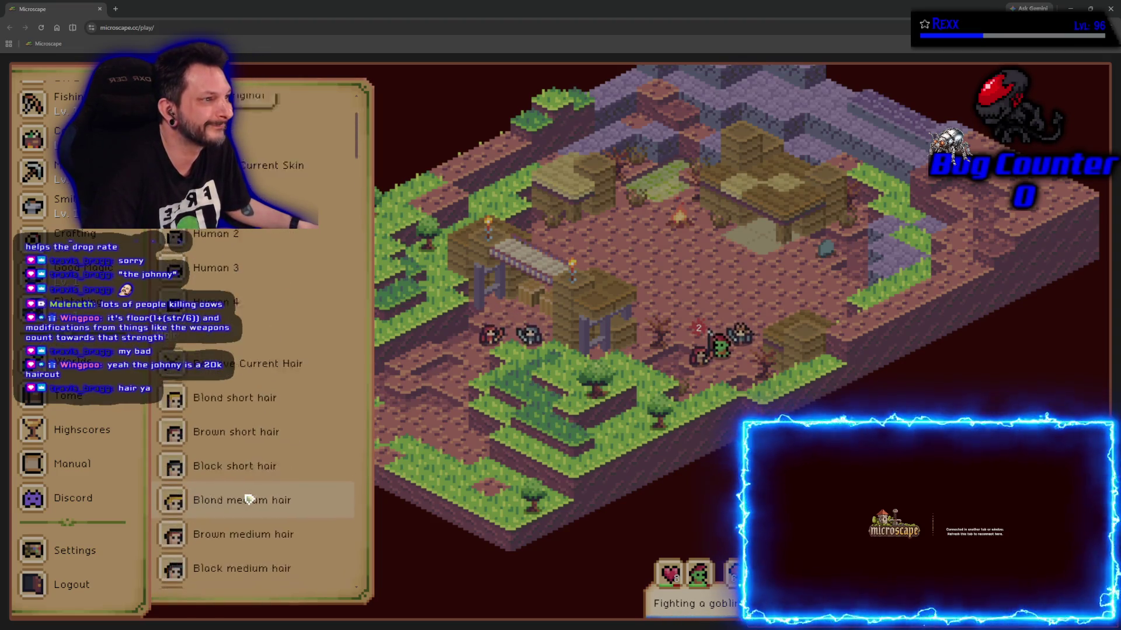
{"action": "scroll", "coordinate": [249, 499], "scroll_direction": "down", "scroll_amount": 5}
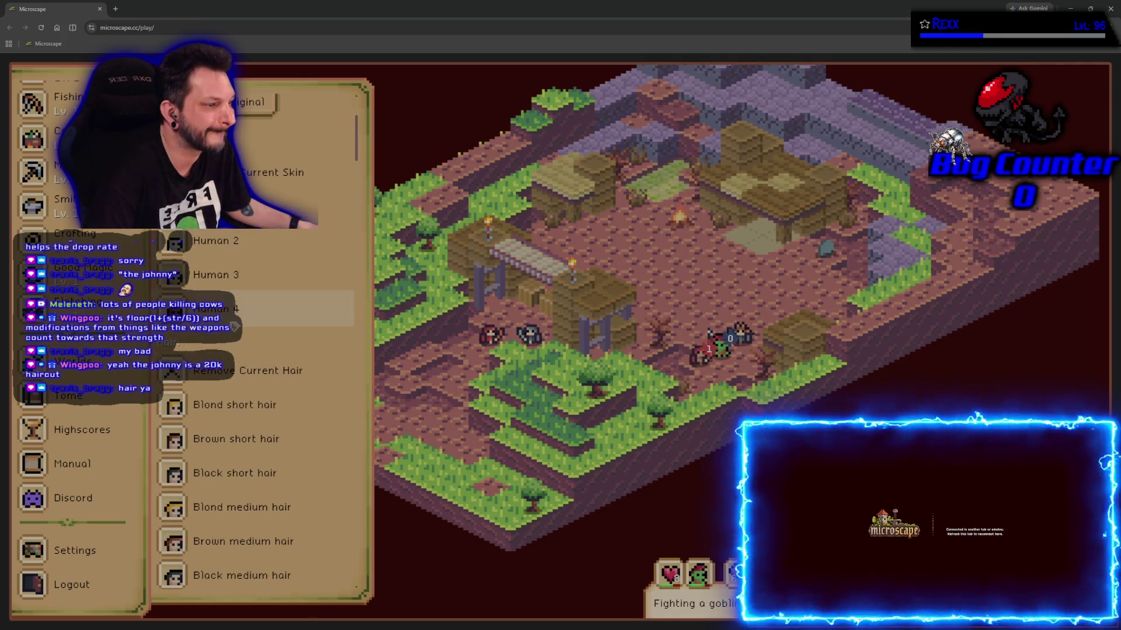
{"action": "scroll", "coordinate": [235, 326], "scroll_direction": "down", "scroll_amount": 5}
{"action": "scroll", "coordinate": [334, 333], "scroll_direction": "down", "scroll_amount": 12}
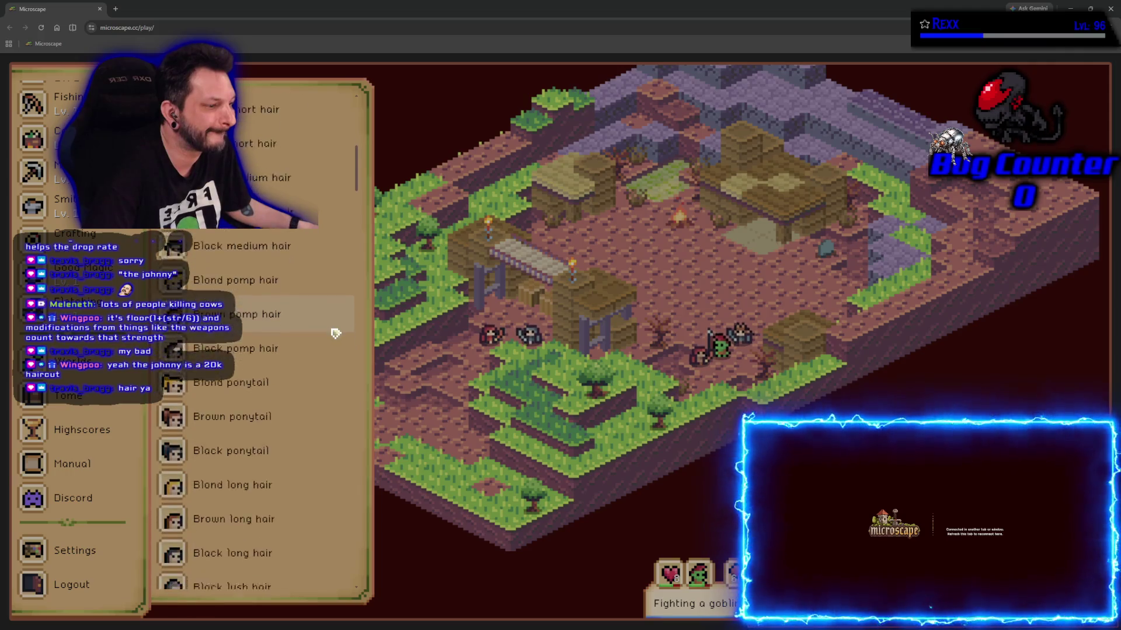
{"action": "scroll", "coordinate": [334, 333], "scroll_direction": "down", "scroll_amount": 1}
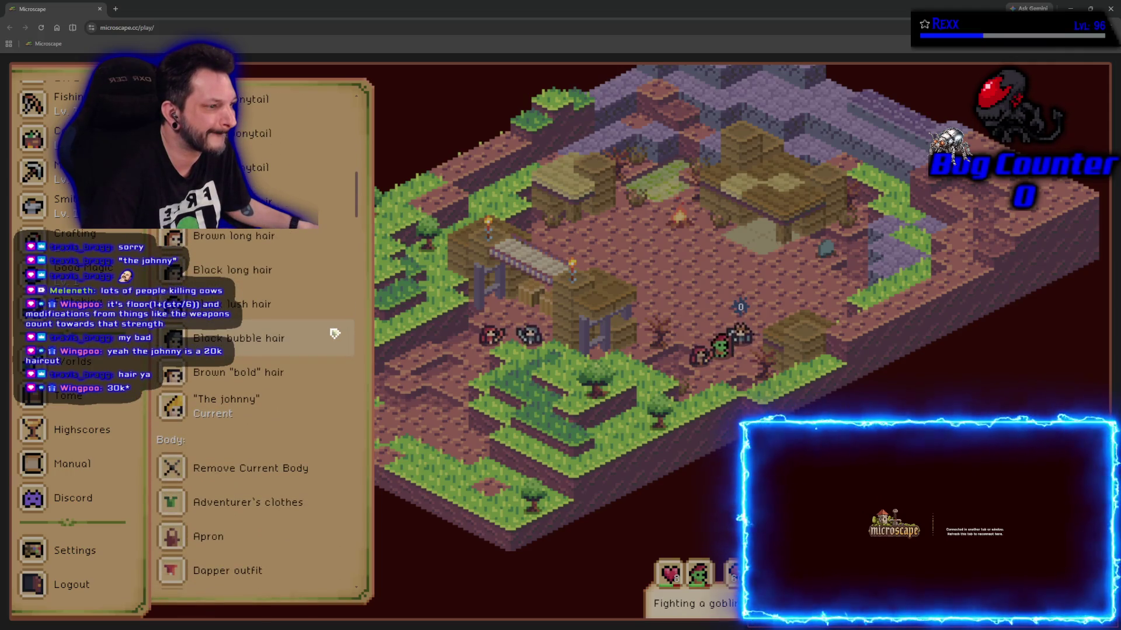
{"action": "scroll", "coordinate": [334, 332], "scroll_direction": "up", "scroll_amount": 6}
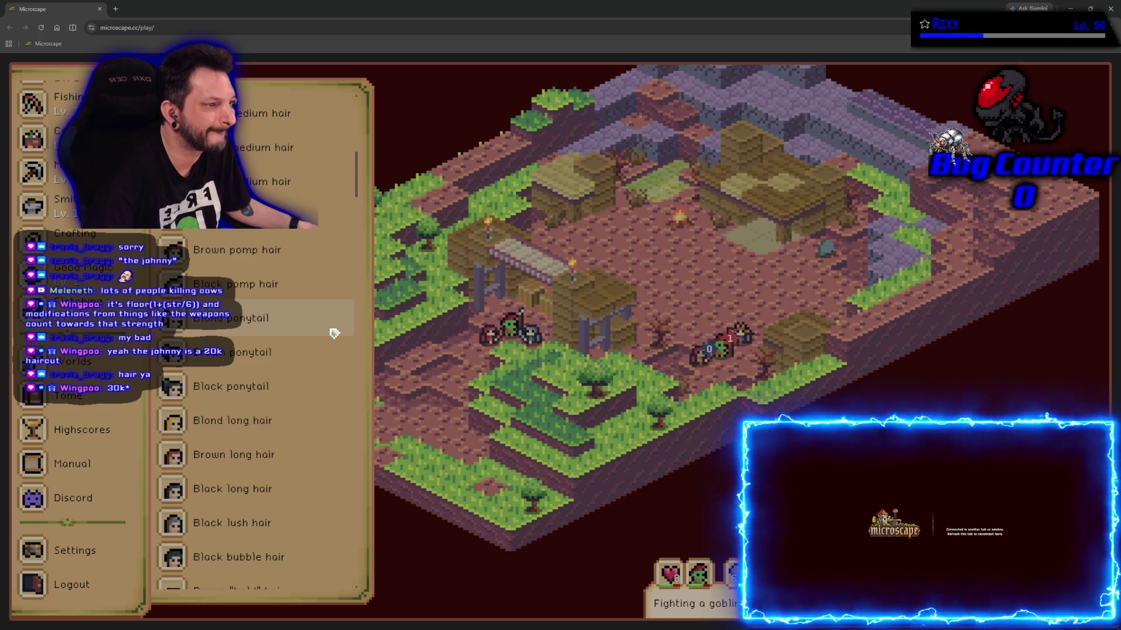
{"action": "scroll", "coordinate": [334, 333], "scroll_direction": "up", "scroll_amount": 1}
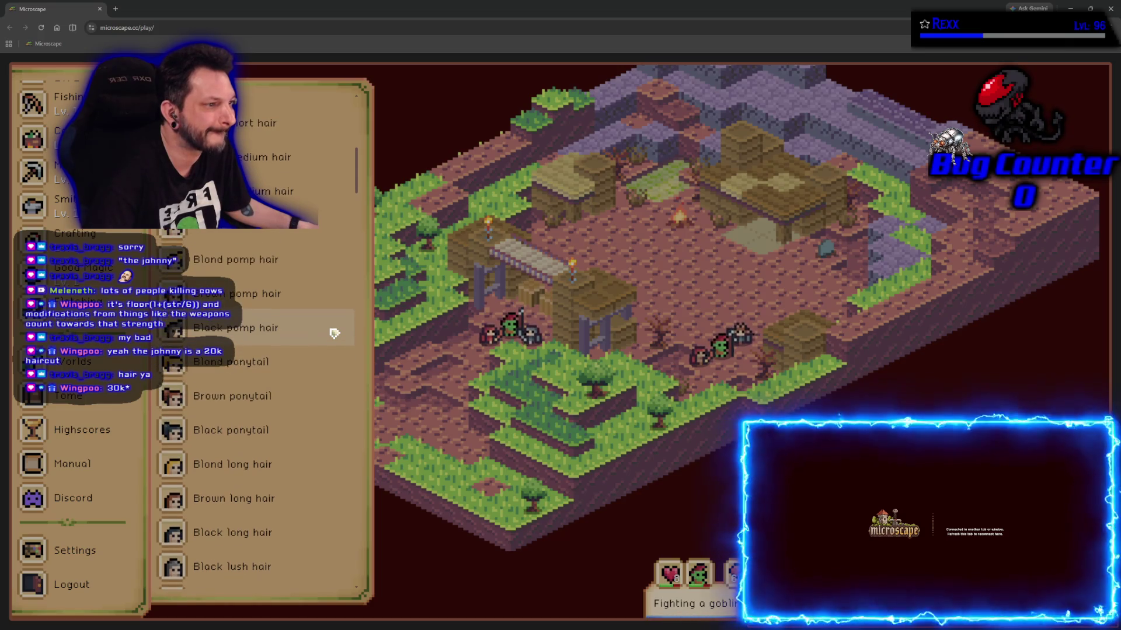
{"action": "scroll", "coordinate": [335, 333], "scroll_direction": "down", "scroll_amount": 6}
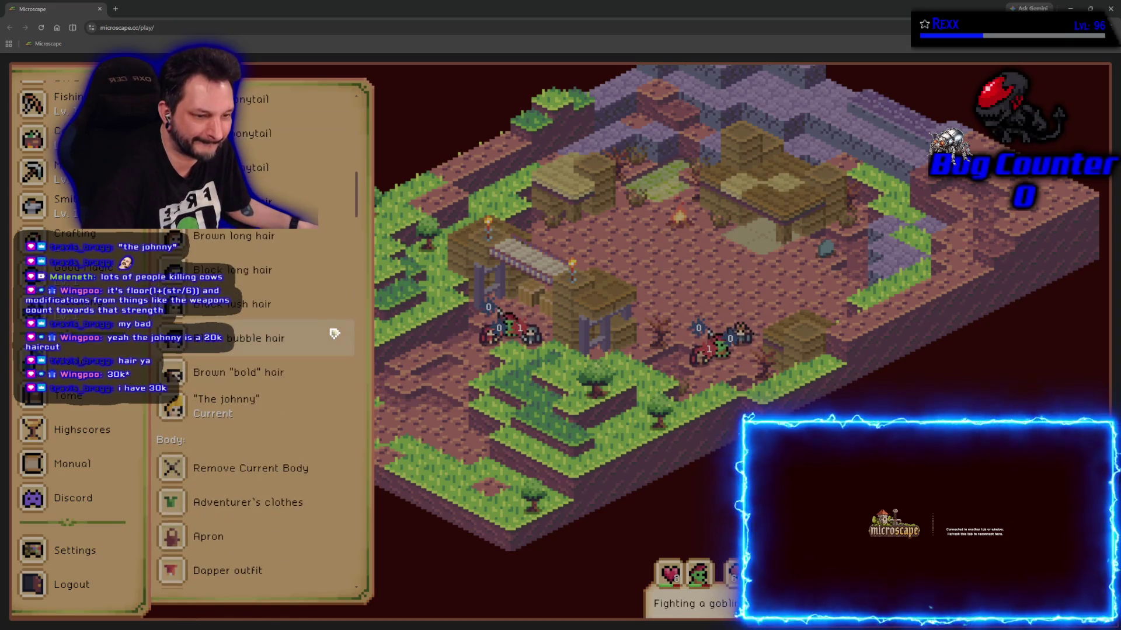
{"action": "scroll", "coordinate": [292, 490], "scroll_direction": "down", "scroll_amount": 5}
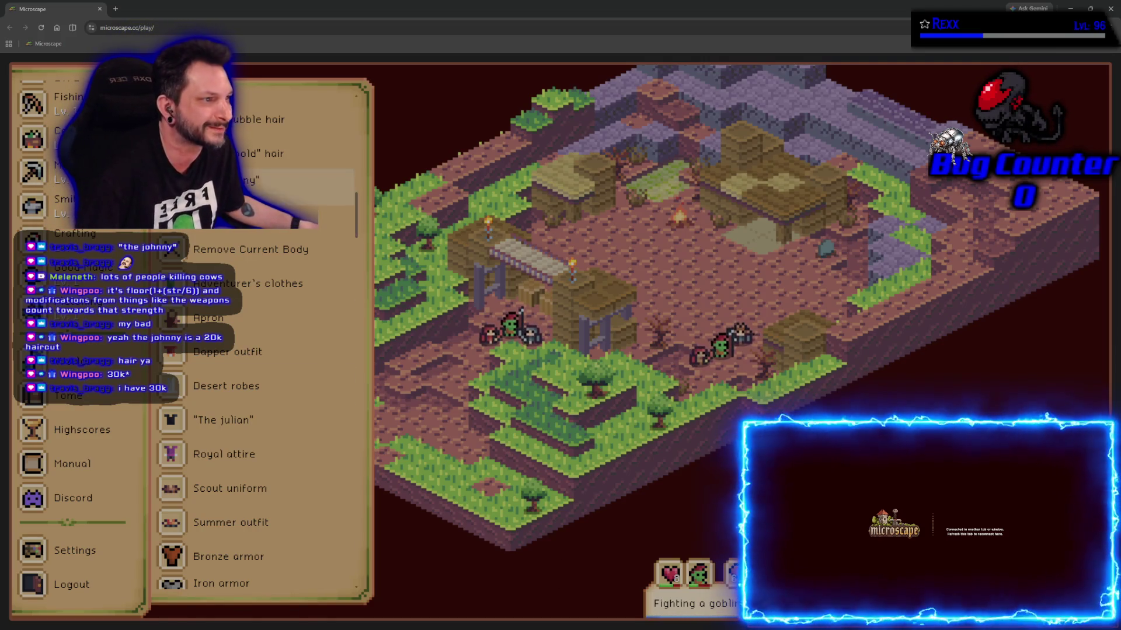
- Check the Unreal editor, then return and open the Attack skill's guidebook
{"action": "scroll", "coordinate": [76, 409], "scroll_direction": "up", "scroll_amount": 5}
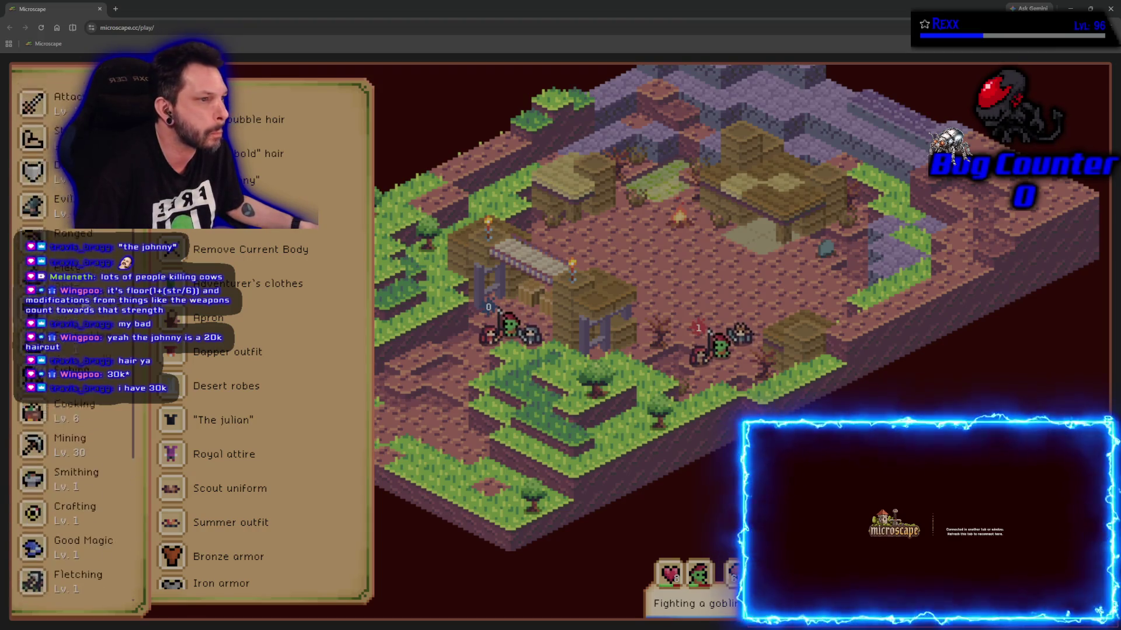
{"action": "key", "text": "alt+Tab"}
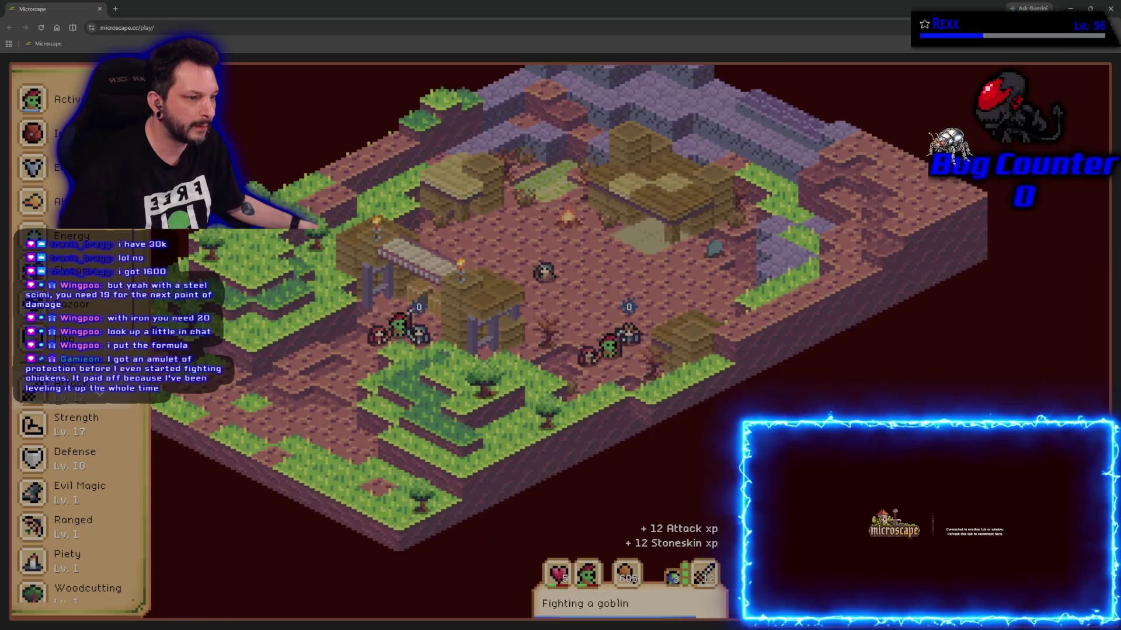
{"action": "left_click", "coordinate": [82, 403]}
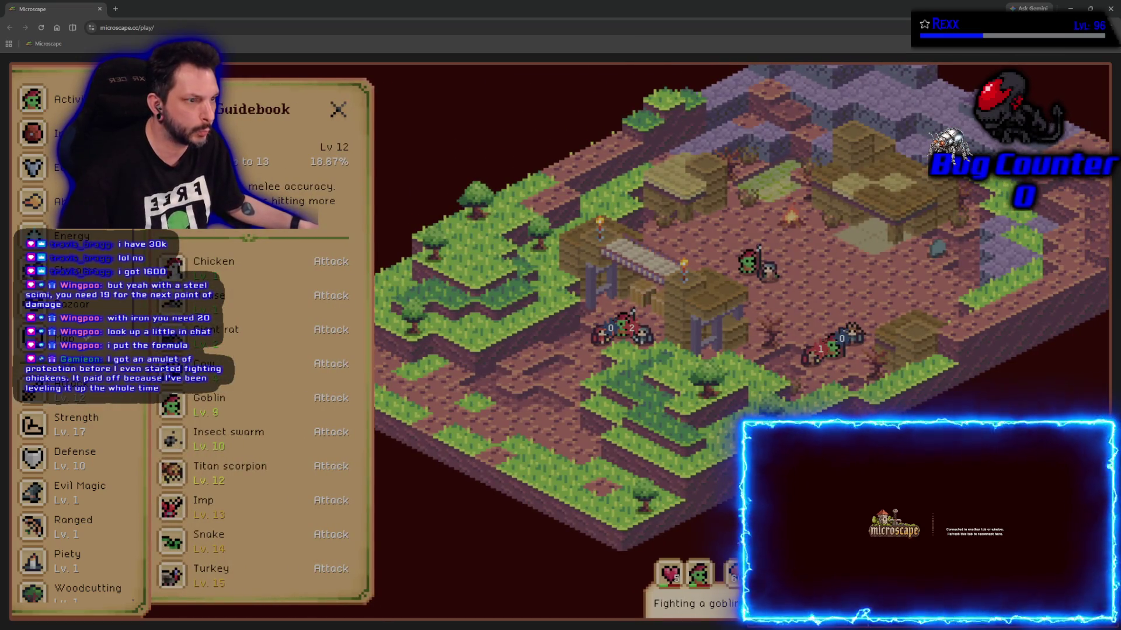
- View the 12 steel scimitar Bazaar offer's item details, then close them
{"action": "left_click", "coordinate": [79, 303]}
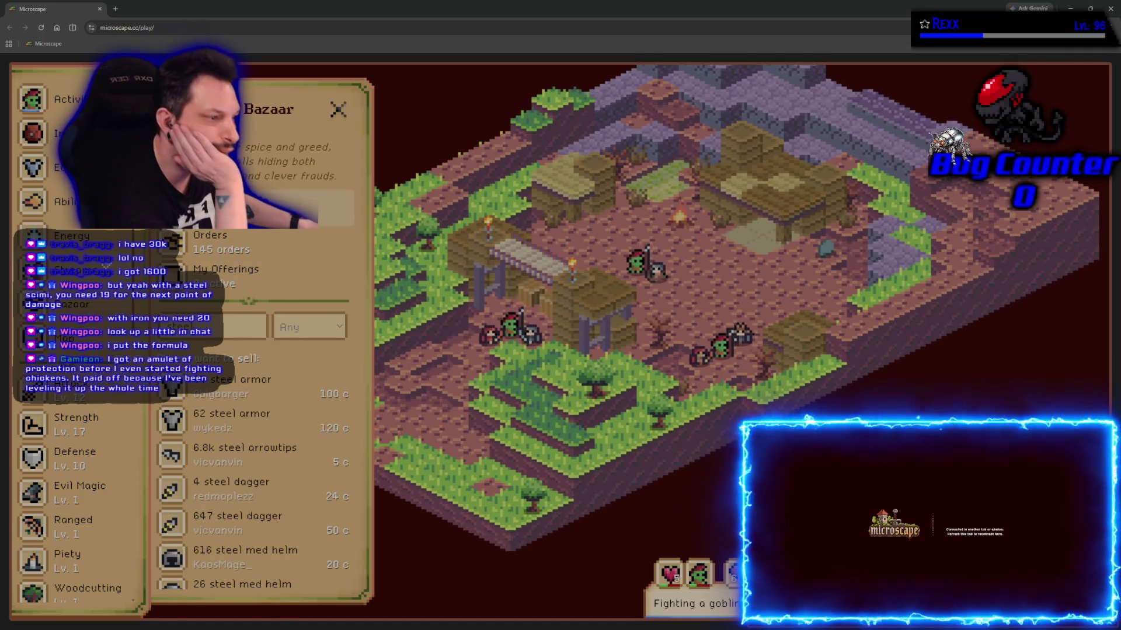
{"action": "scroll", "coordinate": [236, 406], "scroll_direction": "down", "scroll_amount": 2}
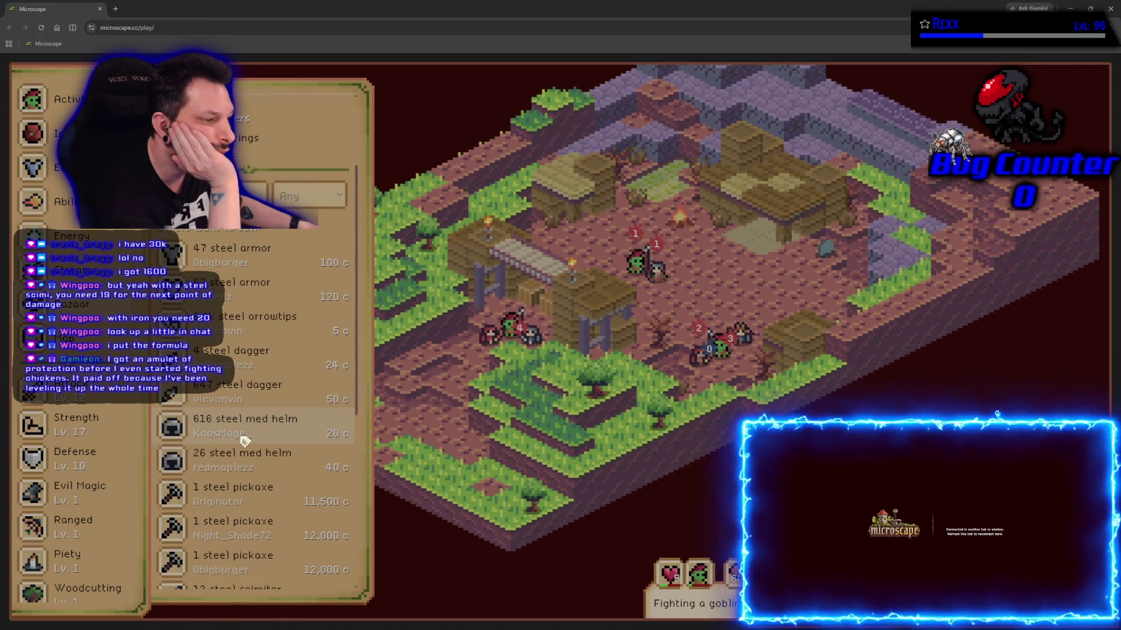
{"action": "scroll", "coordinate": [240, 420], "scroll_direction": "down", "scroll_amount": 3}
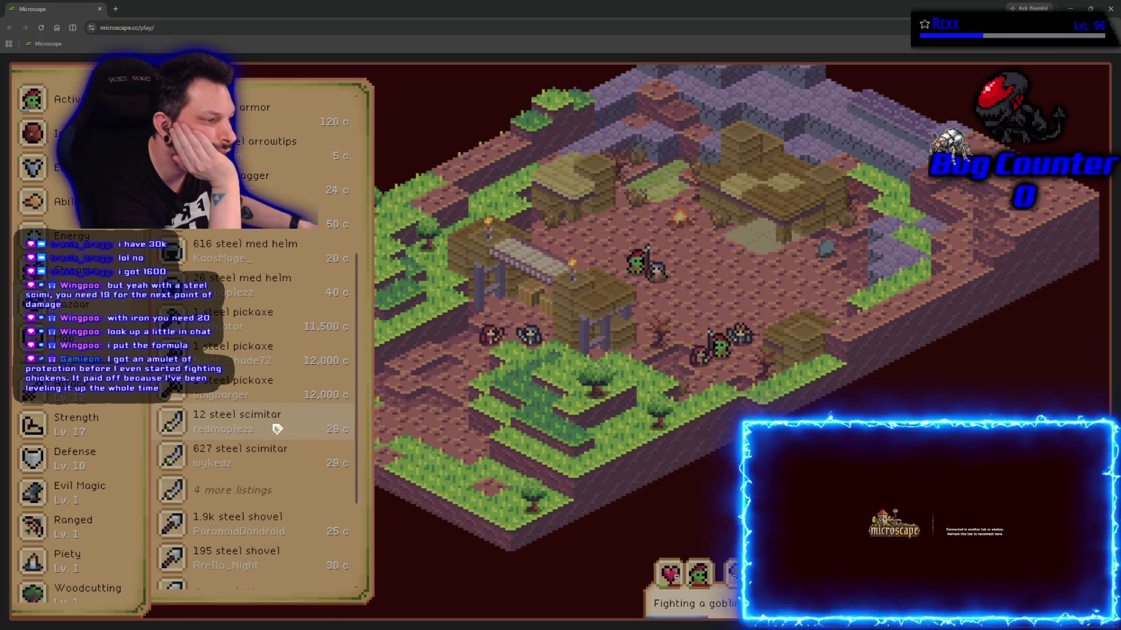
{"action": "left_click", "coordinate": [277, 429]}
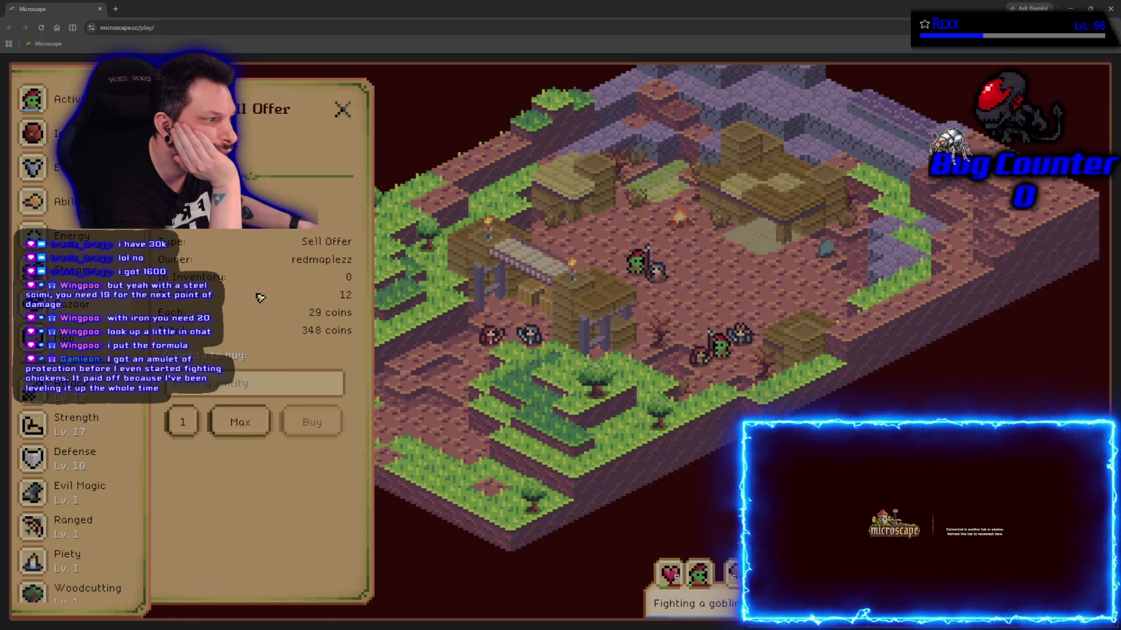
{"action": "left_click", "coordinate": [292, 205]}
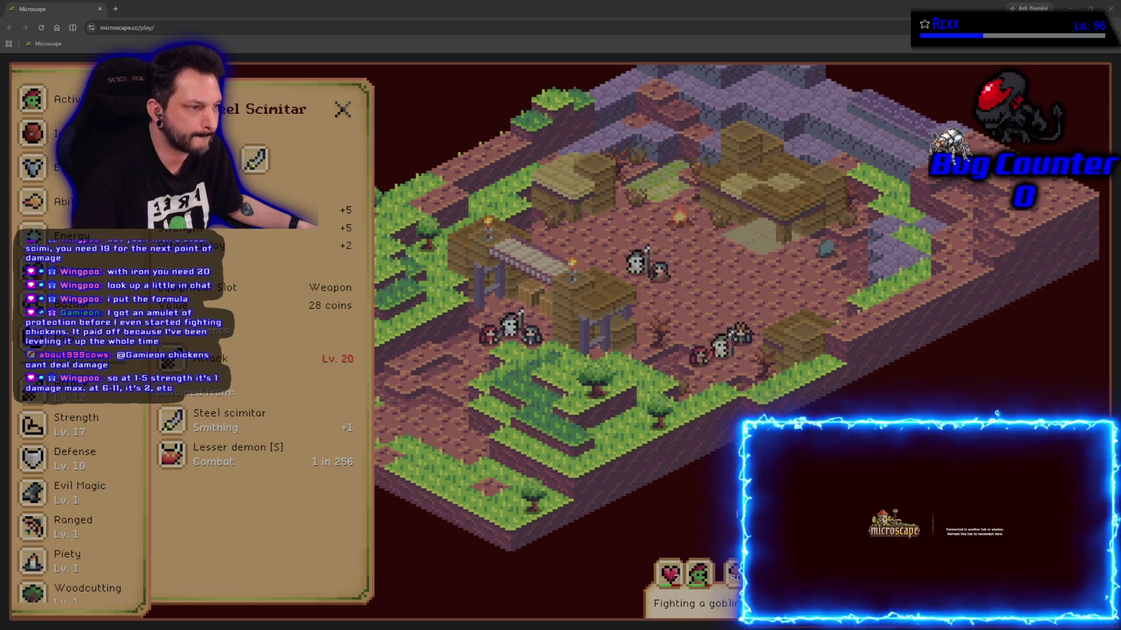
{"action": "key", "text": "Escape"}
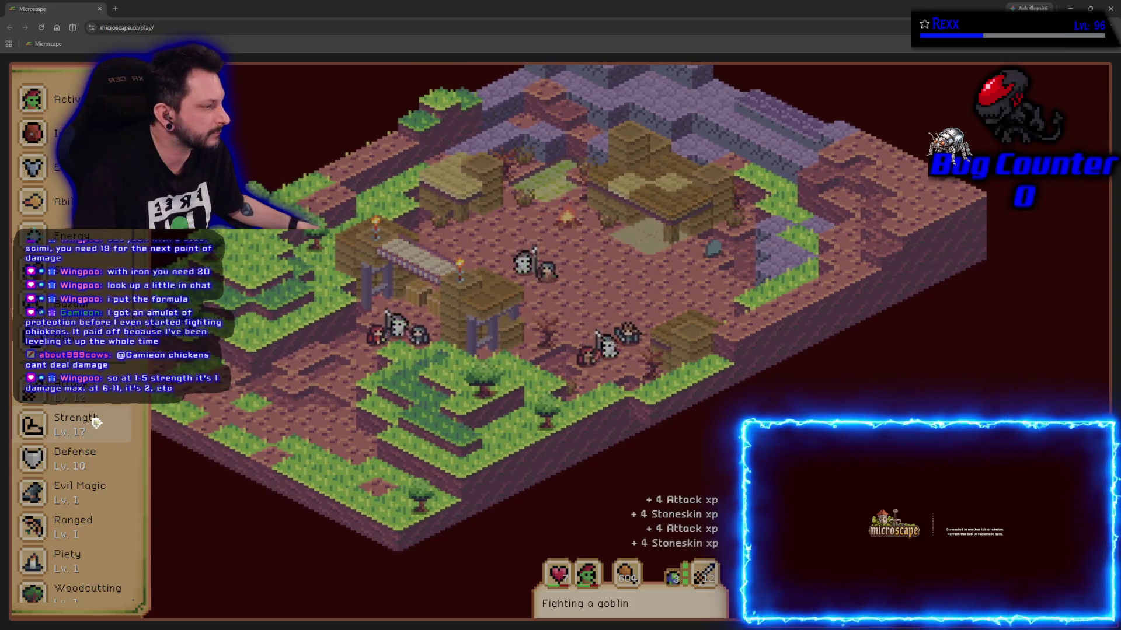
- Open the Strength guidebook, choose Goblin, and start fighting goblins to train Strength
{"action": "left_click", "coordinate": [96, 421]}
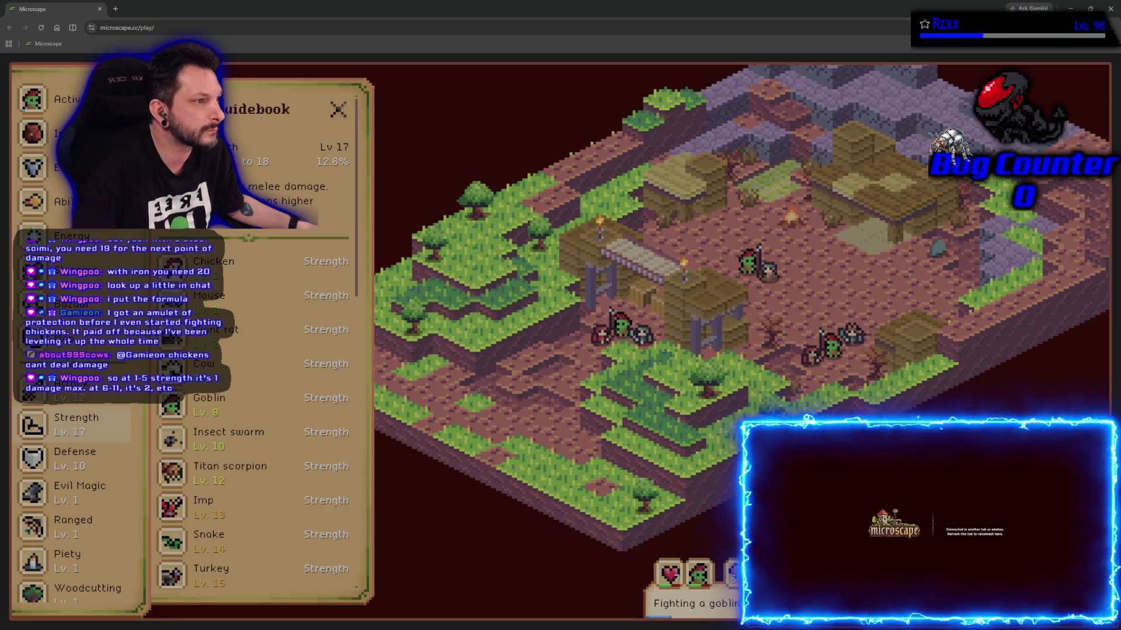
{"action": "left_click", "coordinate": [338, 110]}
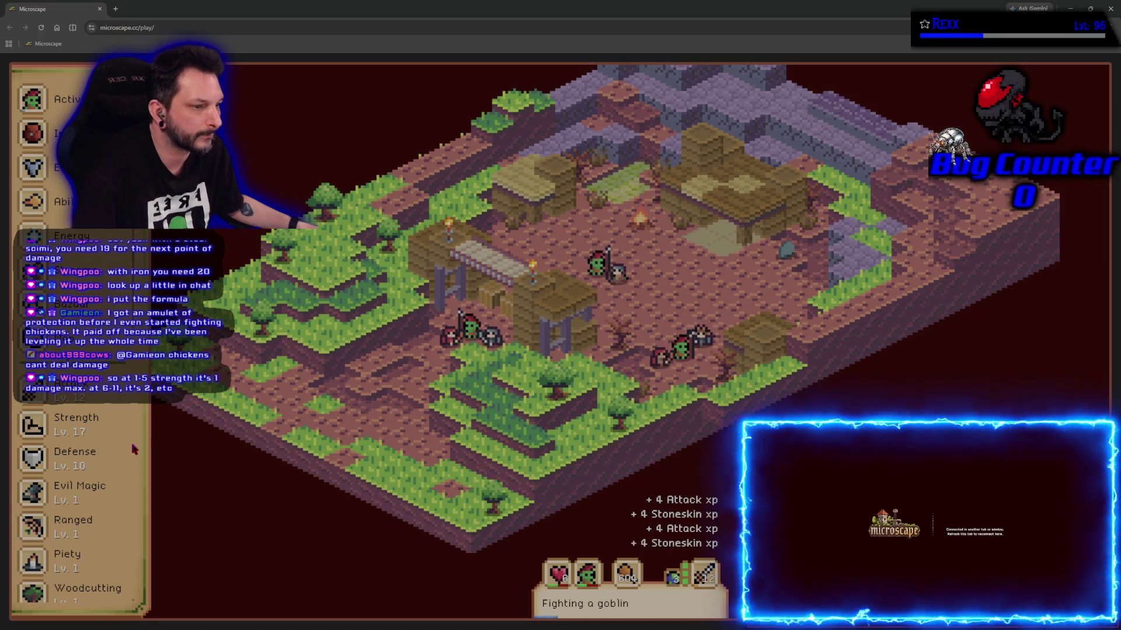
{"action": "left_click", "coordinate": [108, 430]}
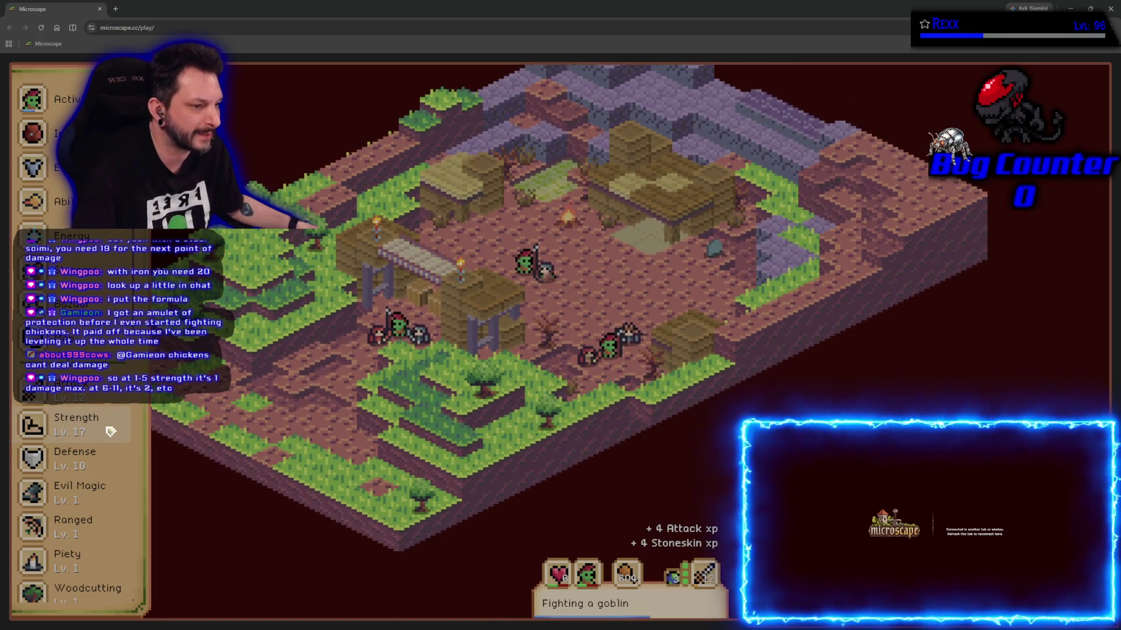
{"action": "left_click", "coordinate": [110, 431]}
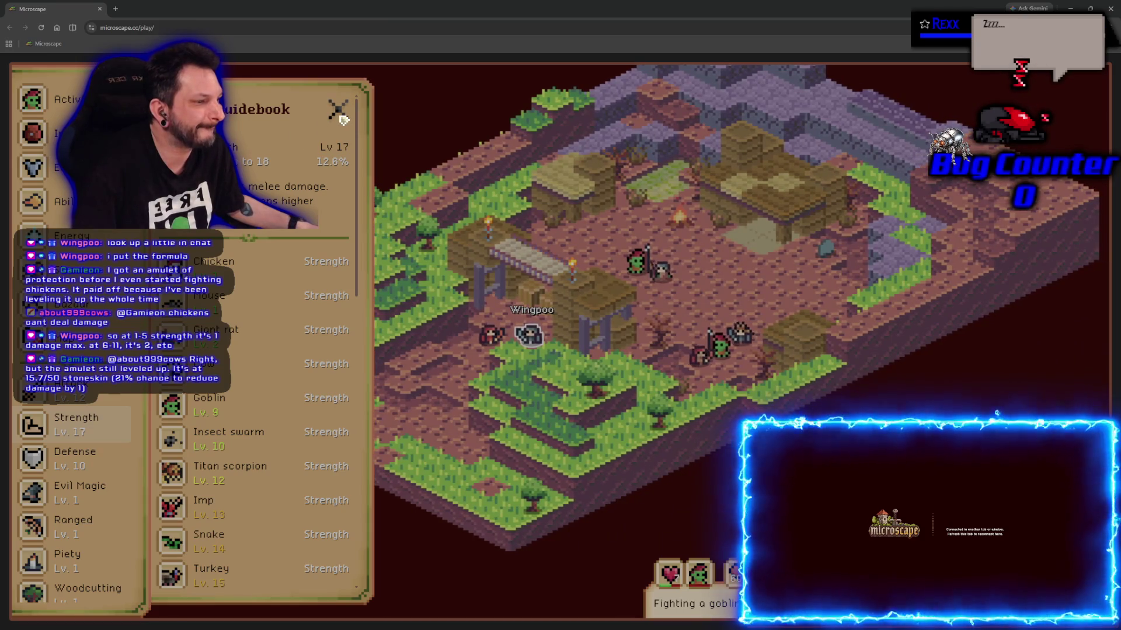
{"action": "left_click", "coordinate": [86, 433]}
{"action": "left_click", "coordinate": [86, 433]}
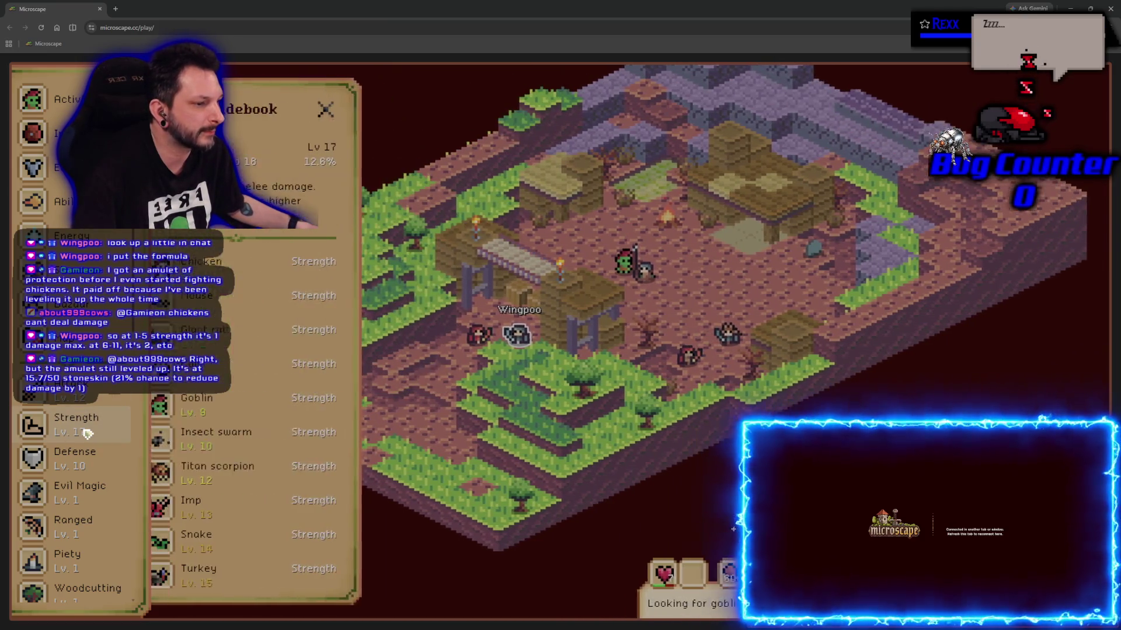
{"action": "left_click", "coordinate": [240, 406]}
{"action": "scroll", "coordinate": [239, 403], "scroll_direction": "down", "scroll_amount": 5}
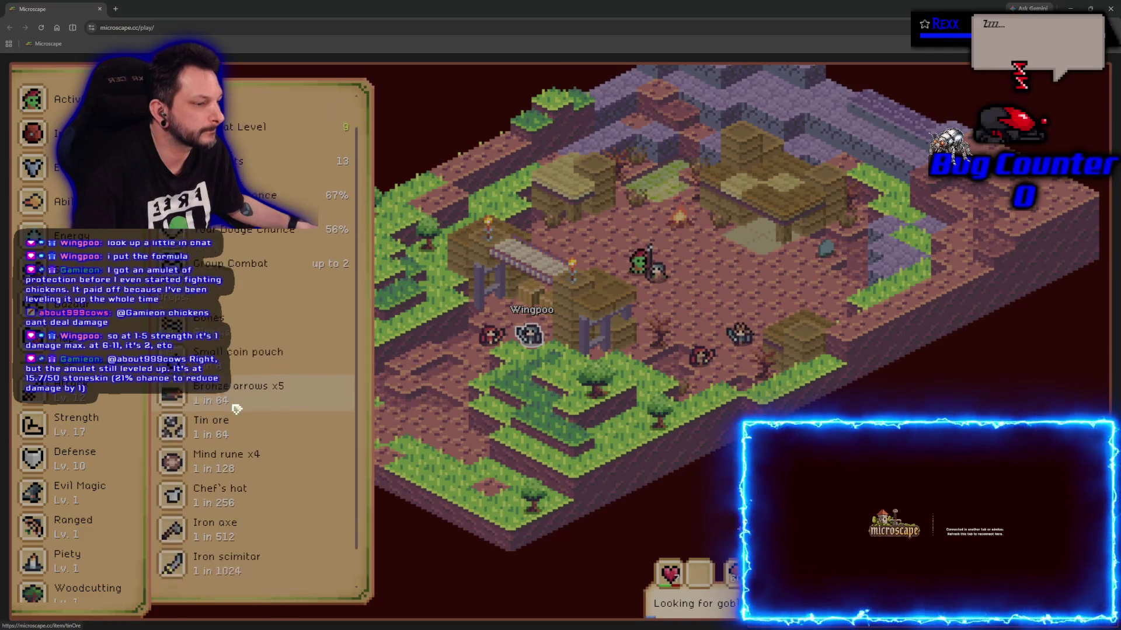
{"action": "left_click", "coordinate": [273, 561]}
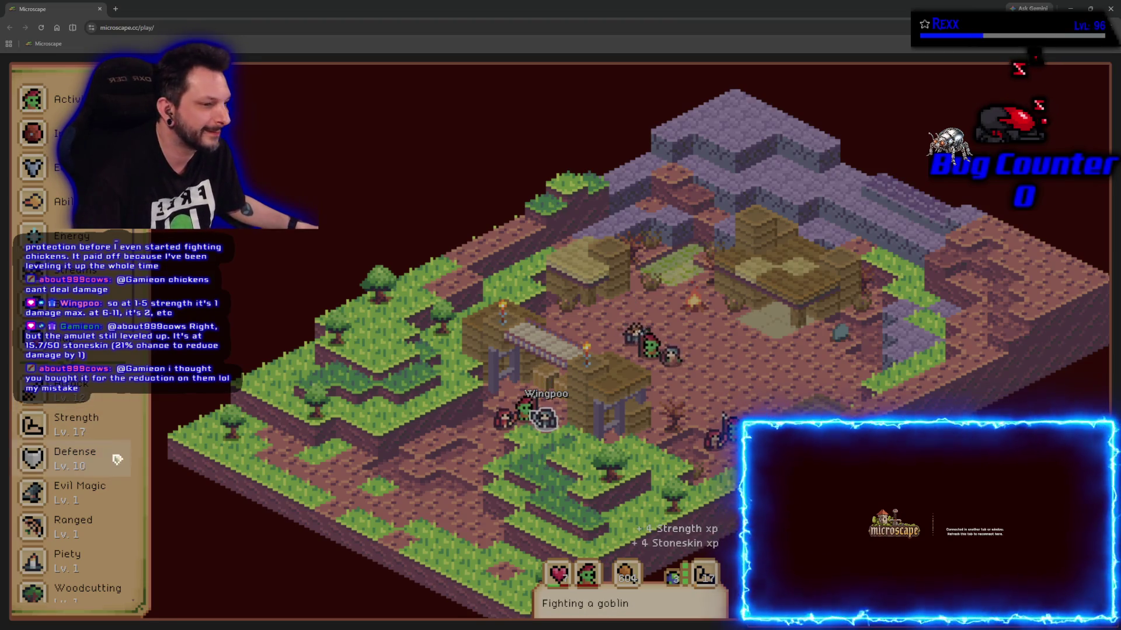
{"action": "scroll", "coordinate": [93, 479], "scroll_direction": "down", "scroll_amount": 3}
{"action": "scroll", "coordinate": [90, 491], "scroll_direction": "down", "scroll_amount": 4}
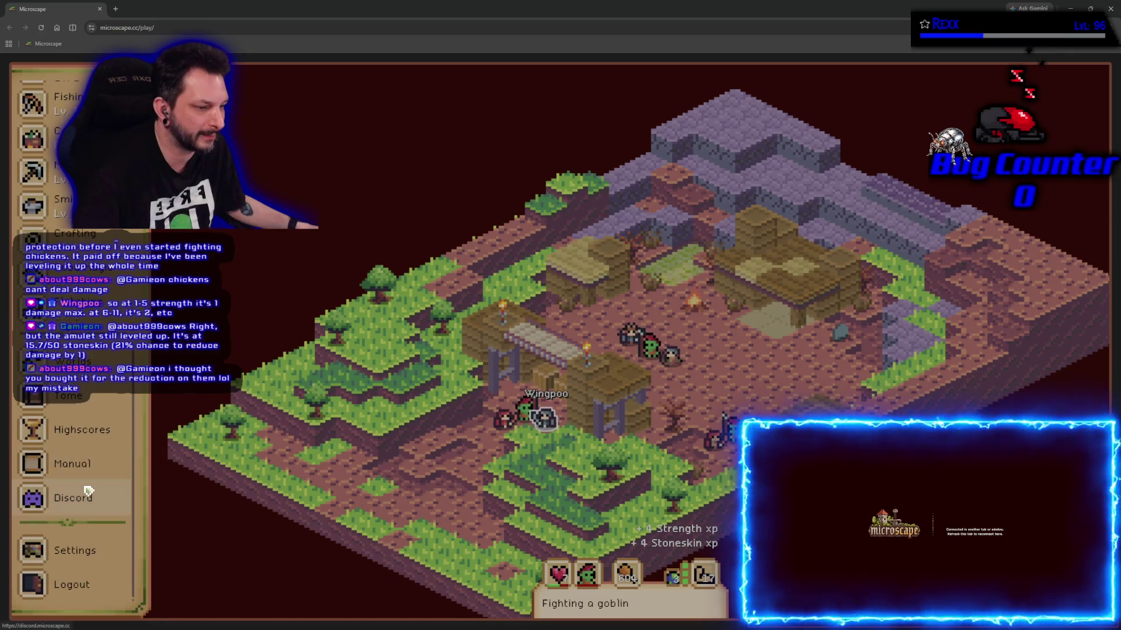
{"action": "scroll", "coordinate": [90, 491], "scroll_direction": "up", "scroll_amount": 6}
{"action": "scroll", "coordinate": [88, 491], "scroll_direction": "up", "scroll_amount": 1}
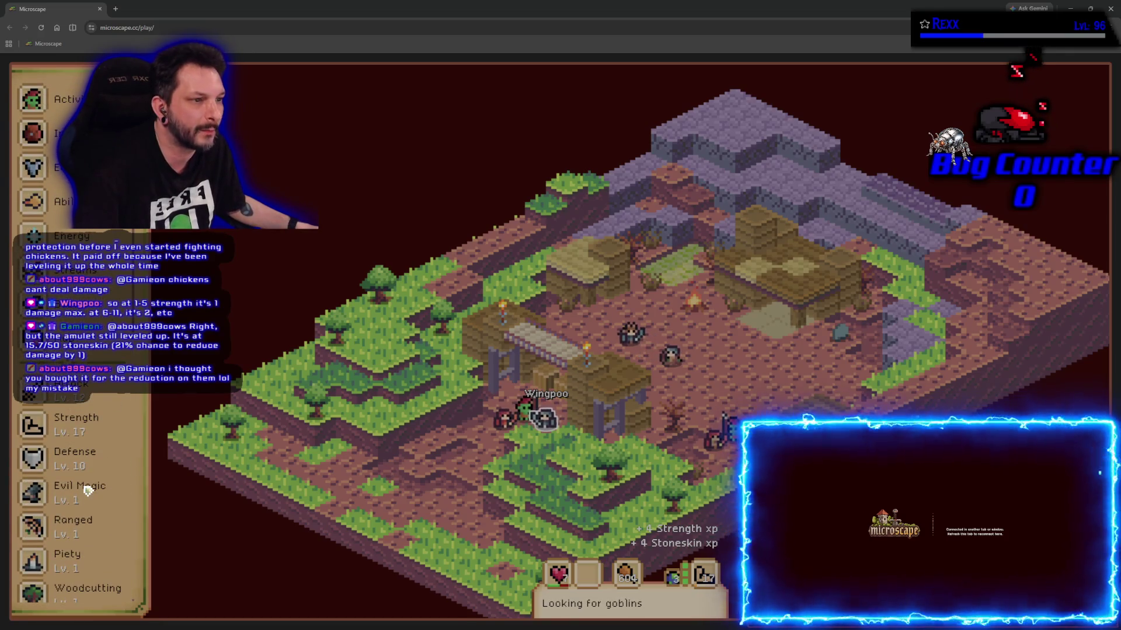
{"action": "scroll", "coordinate": [89, 489], "scroll_direction": "down", "scroll_amount": 4}
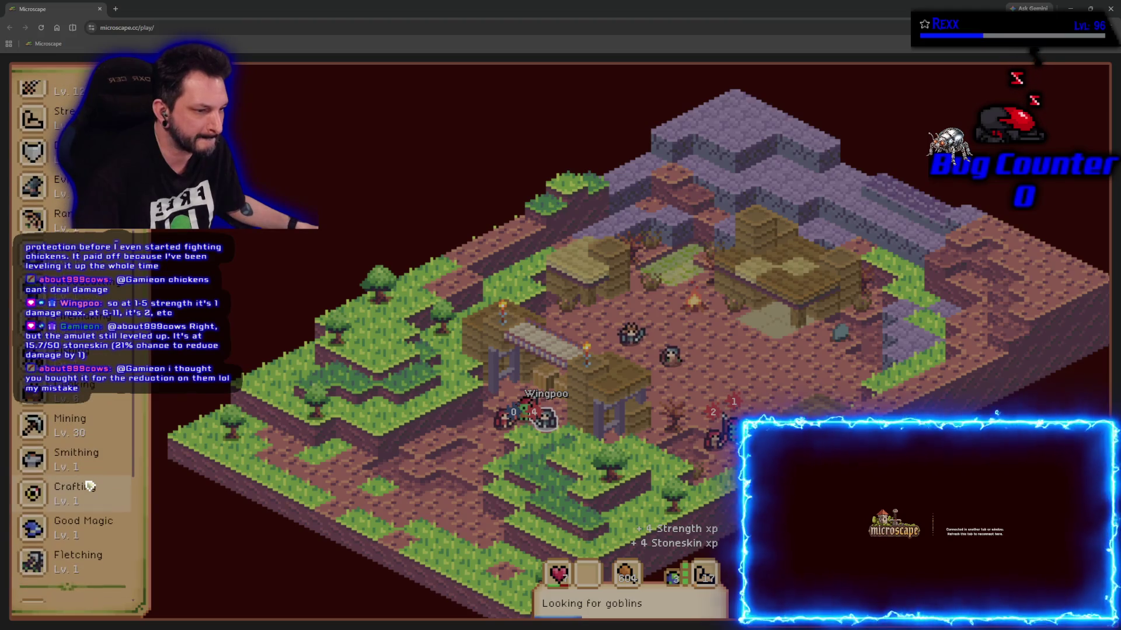
{"action": "scroll", "coordinate": [89, 486], "scroll_direction": "up", "scroll_amount": 4}
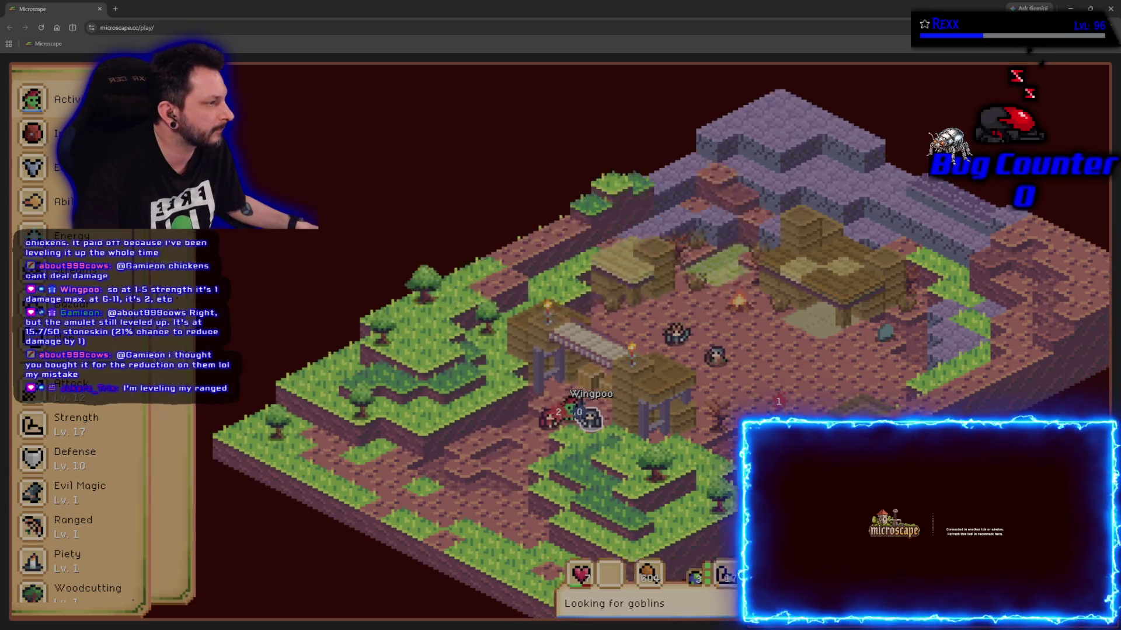
{"action": "left_click", "coordinate": [58, 424]}
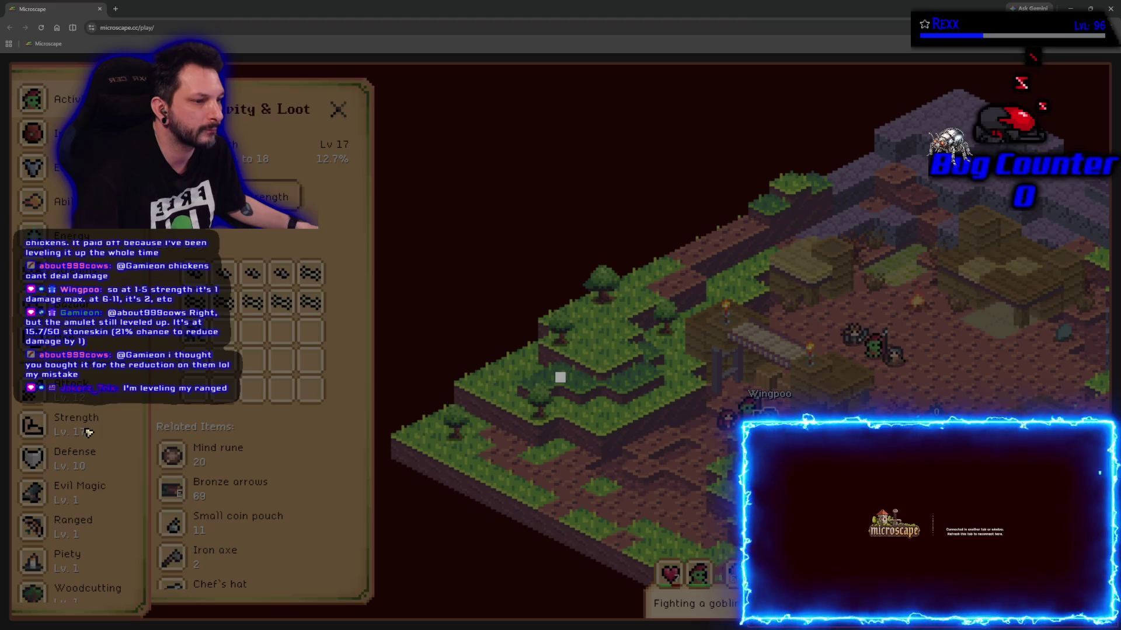
{"action": "left_click", "coordinate": [74, 454]}
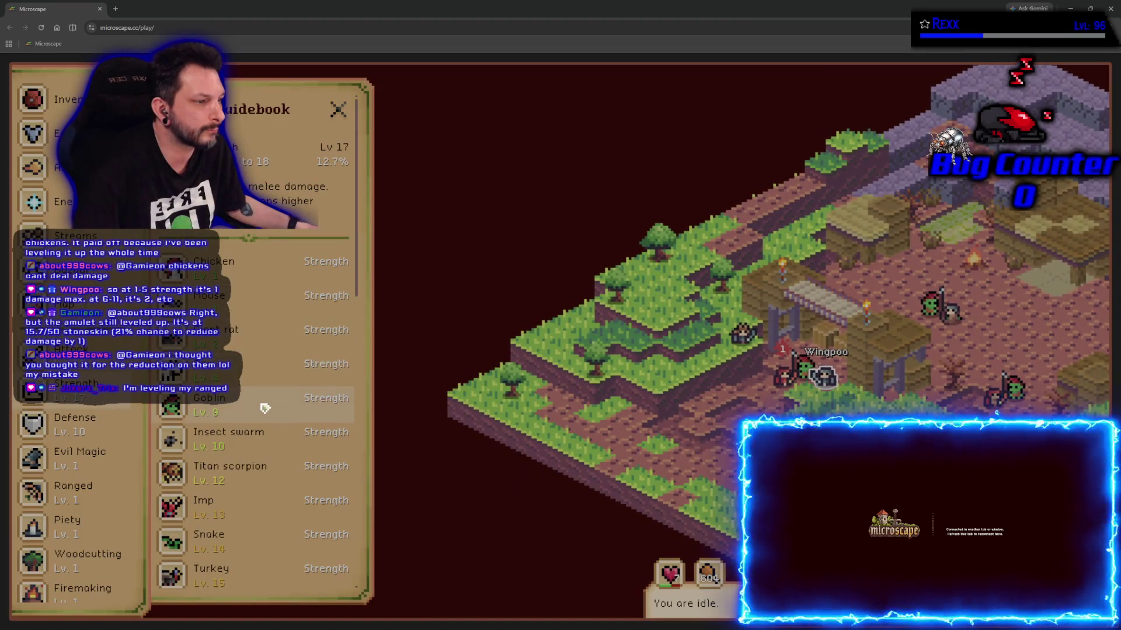
{"action": "left_click", "coordinate": [261, 403]}
{"action": "scroll", "coordinate": [250, 487], "scroll_direction": "down", "scroll_amount": 2}
{"action": "scroll", "coordinate": [249, 487], "scroll_direction": "down", "scroll_amount": 1}
{"action": "left_click", "coordinate": [256, 556]}
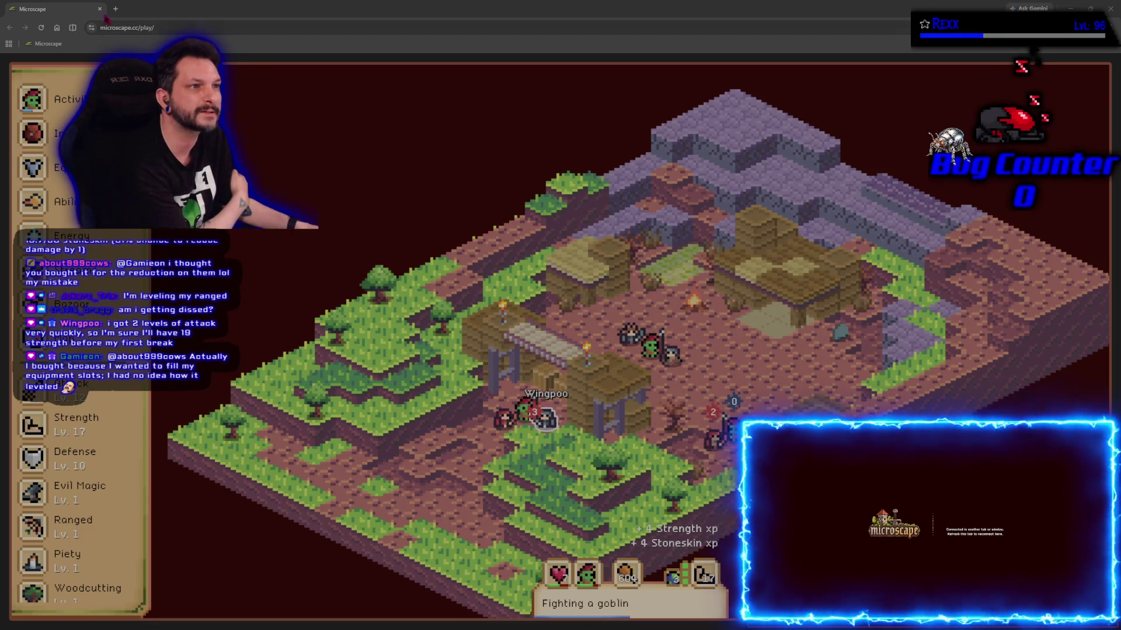
{"action": "key", "text": "alt+Tab"}
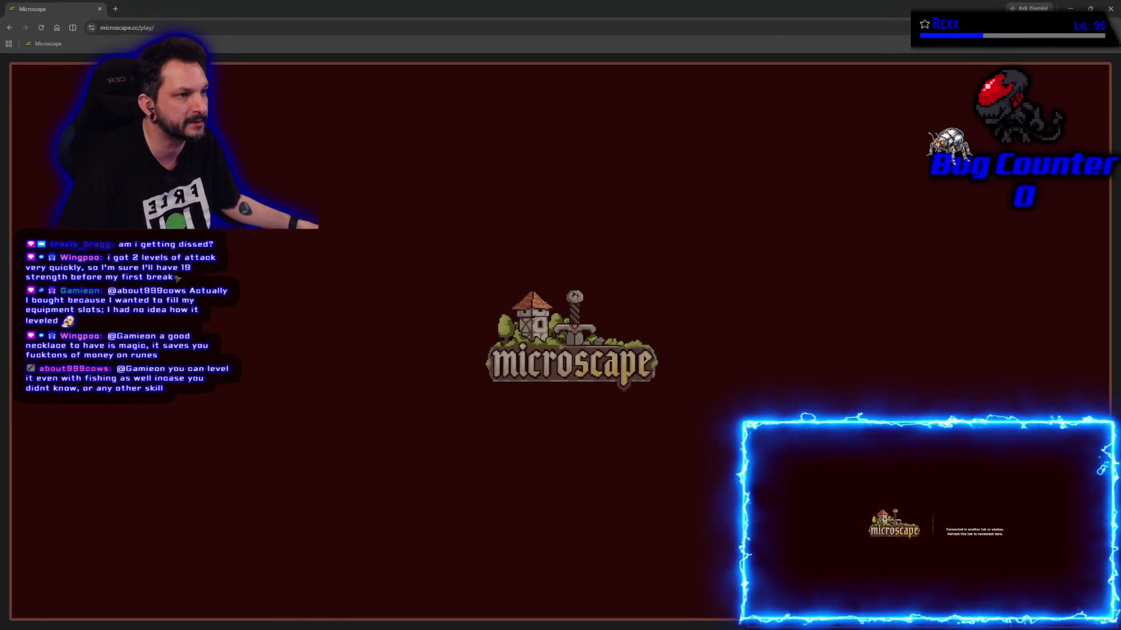
{"action": "scroll", "coordinate": [82, 473], "scroll_direction": "down", "scroll_amount": 10}
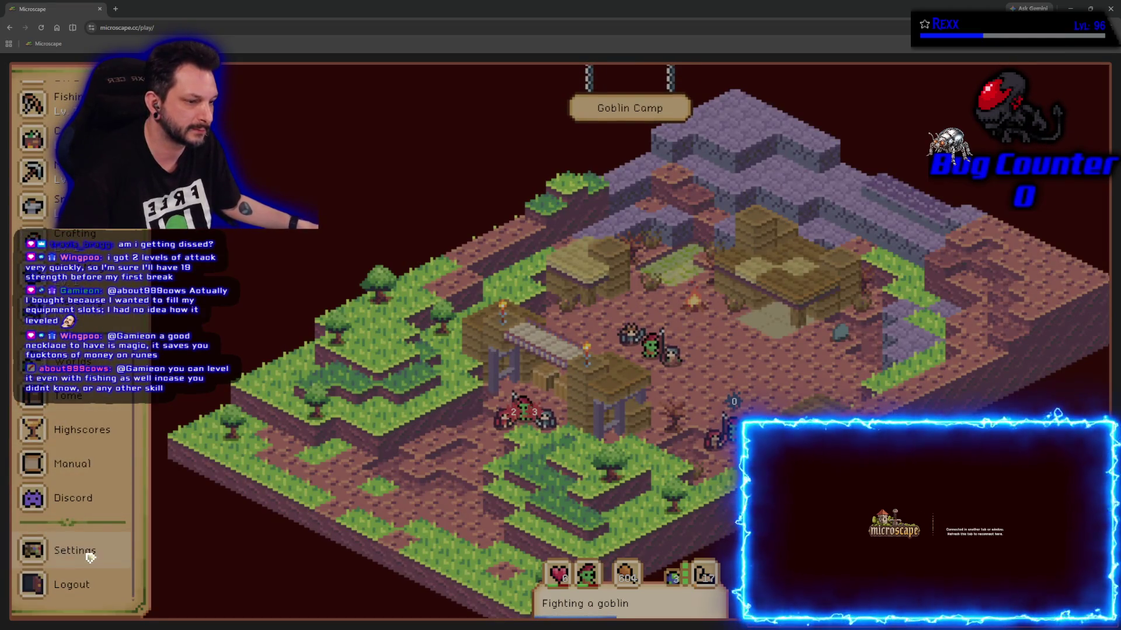
{"action": "left_click", "coordinate": [90, 553]}
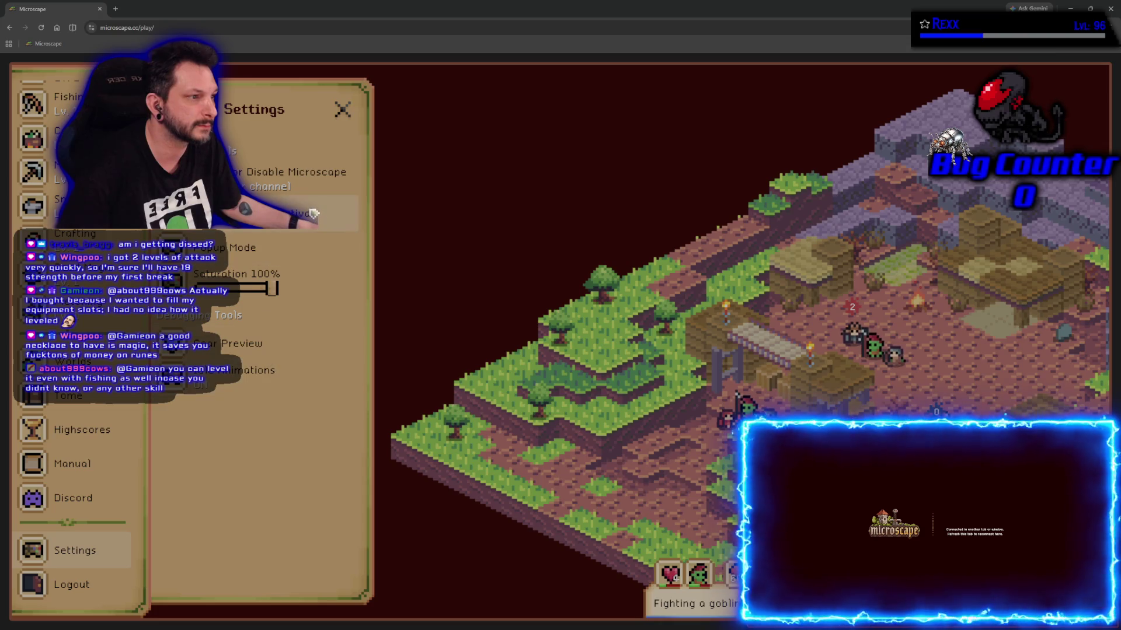
{"action": "left_click", "coordinate": [312, 212]}
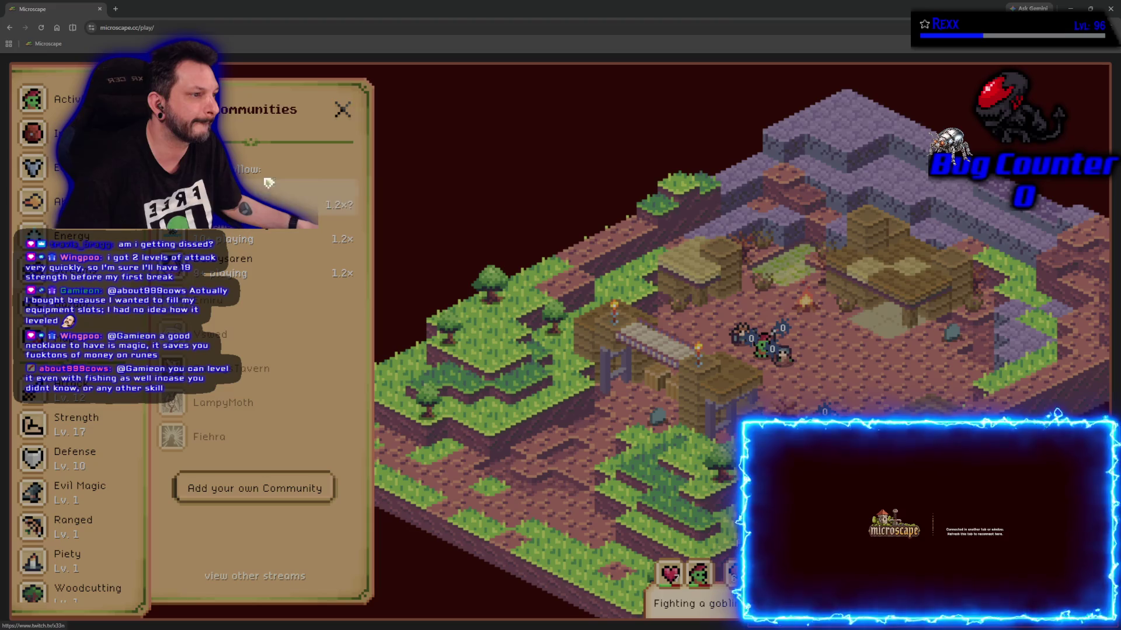
{"action": "left_click", "coordinate": [343, 112]}
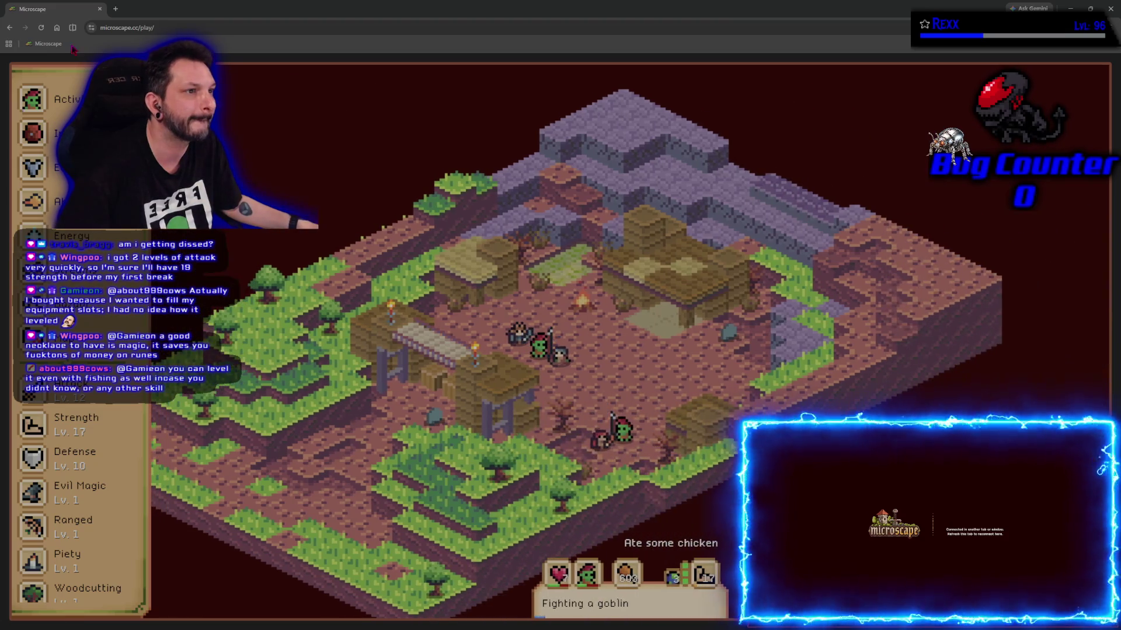
{"action": "left_click", "coordinate": [100, 9]}
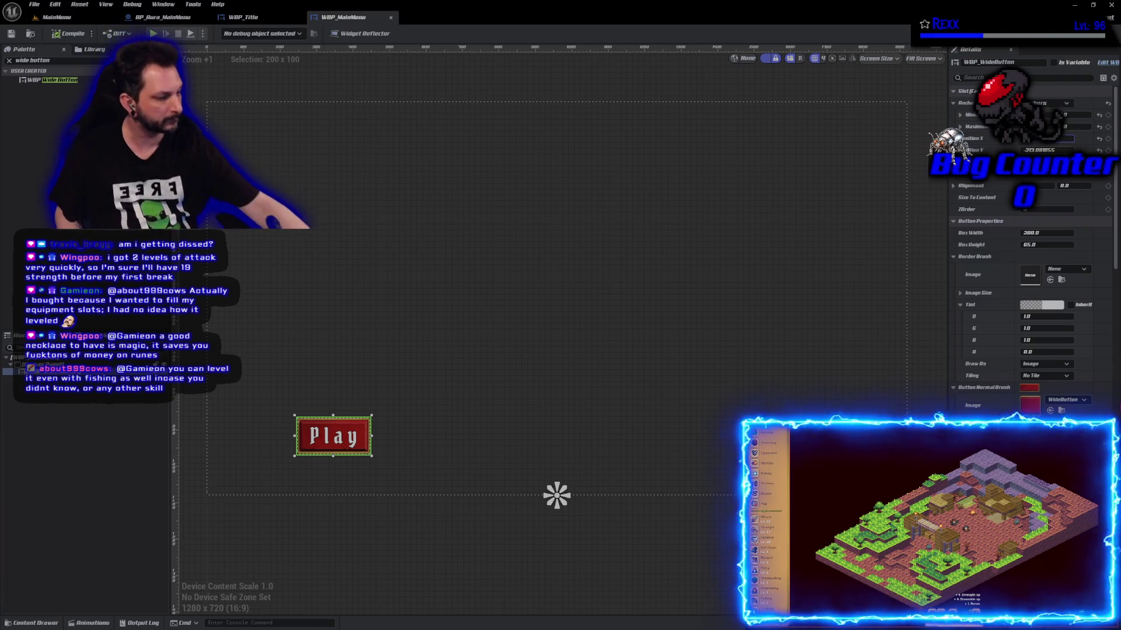
- Duplicate the Play WideButton and drag the copy up and right of the original
{"action": "key", "text": "Return"}
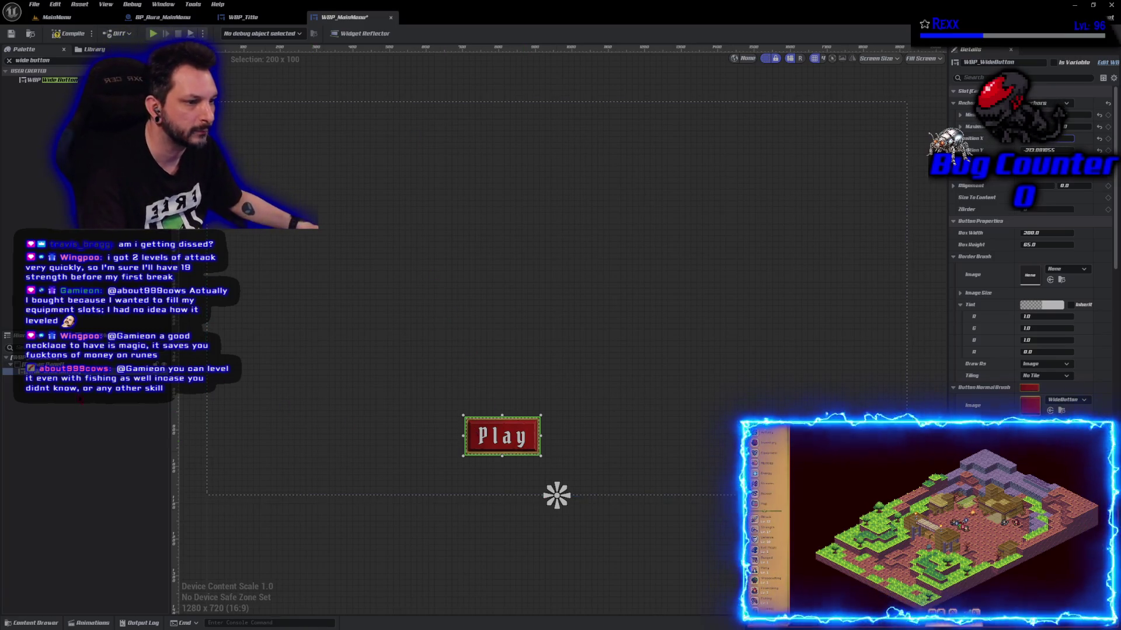
{"action": "left_click", "coordinate": [35, 365]}
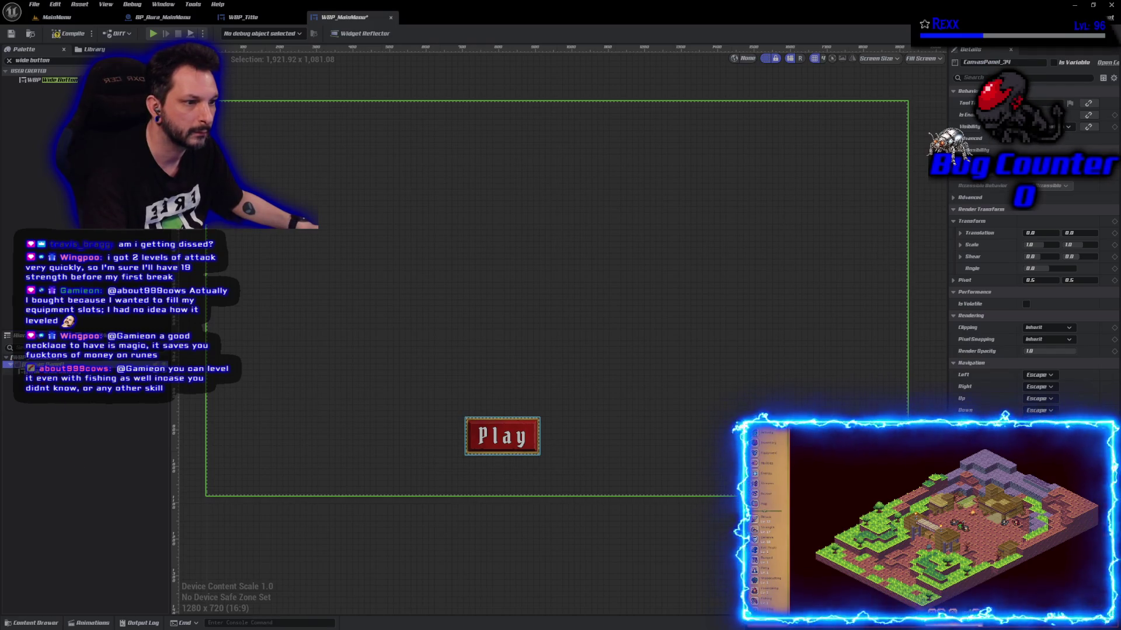
{"action": "left_click", "coordinate": [35, 377]}
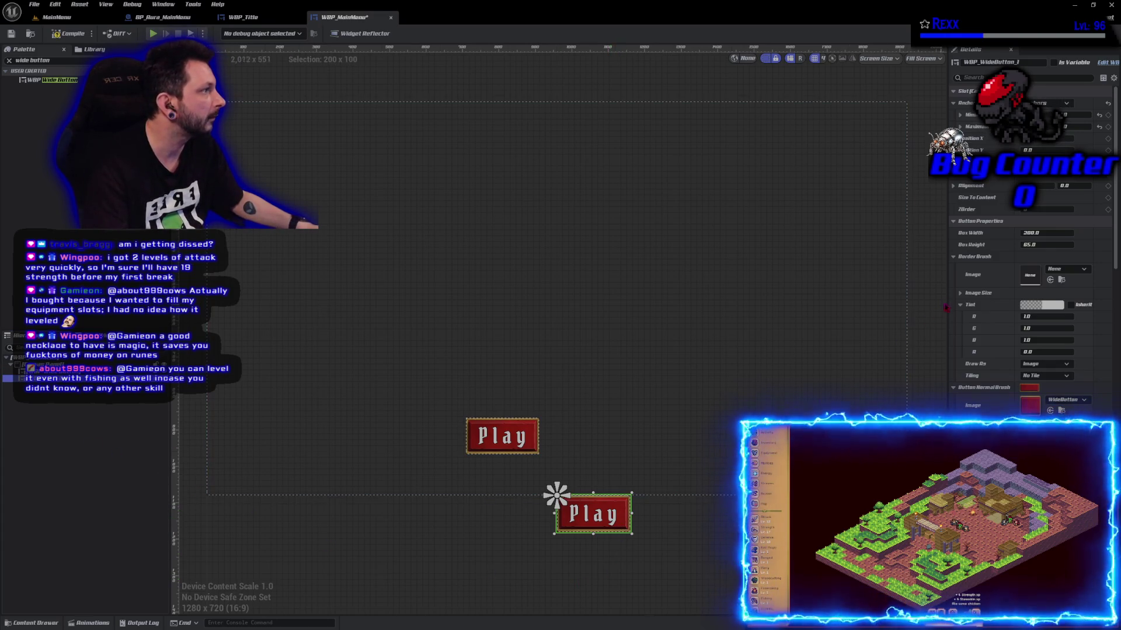
{"action": "left_click", "coordinate": [1052, 104]}
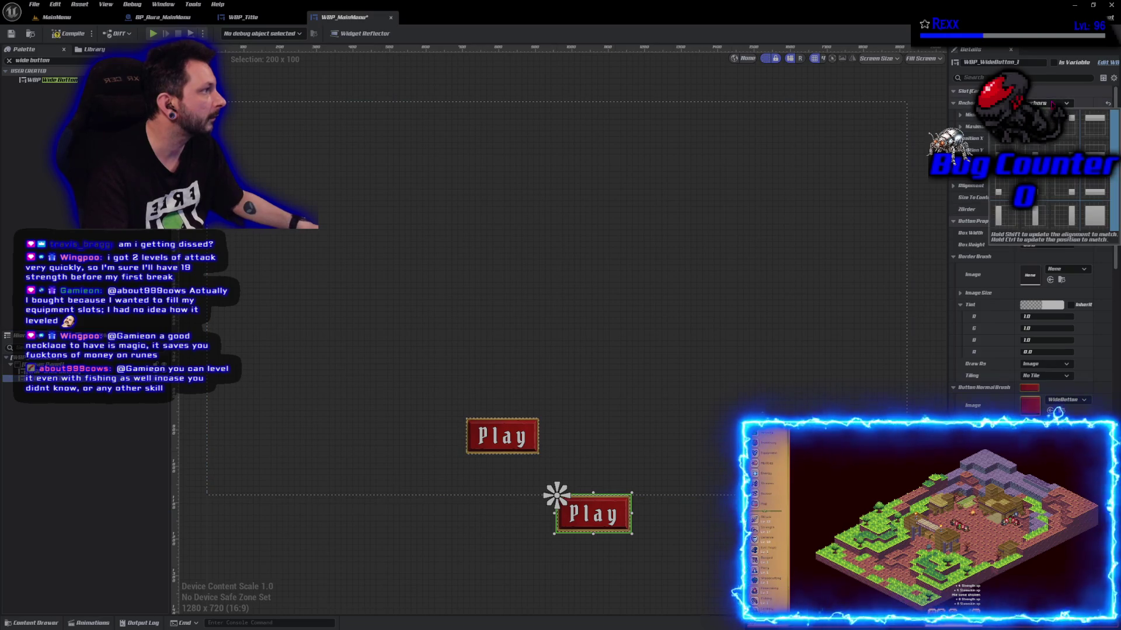
{"action": "left_click", "coordinate": [1035, 193]}
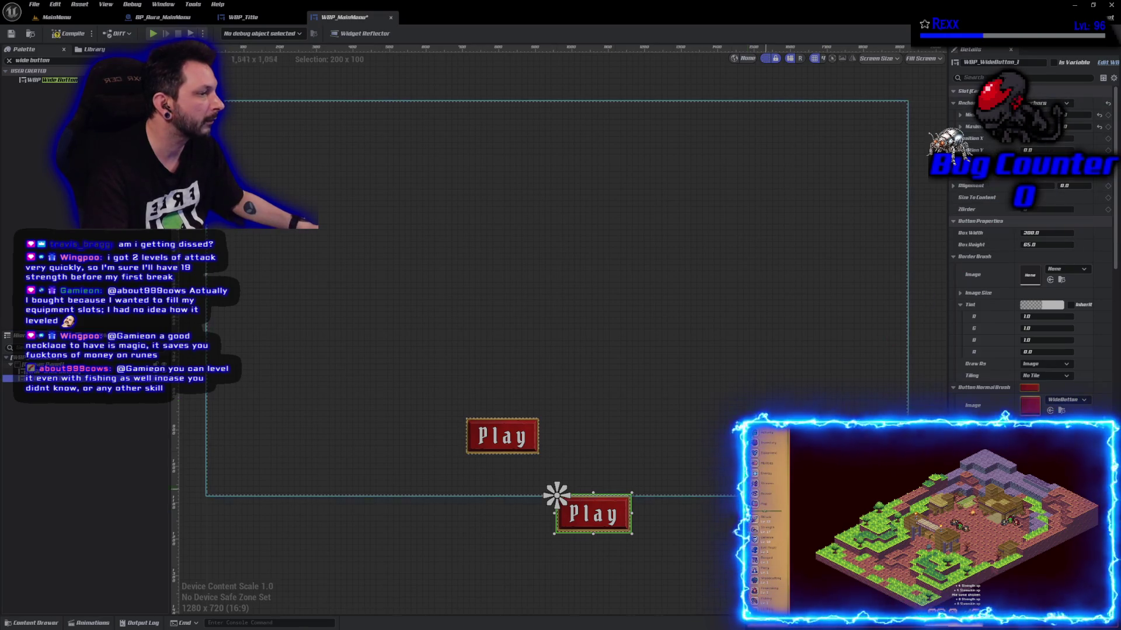
{"action": "left_click_drag", "start_coordinate": [609, 518], "coordinate": [711, 432]}
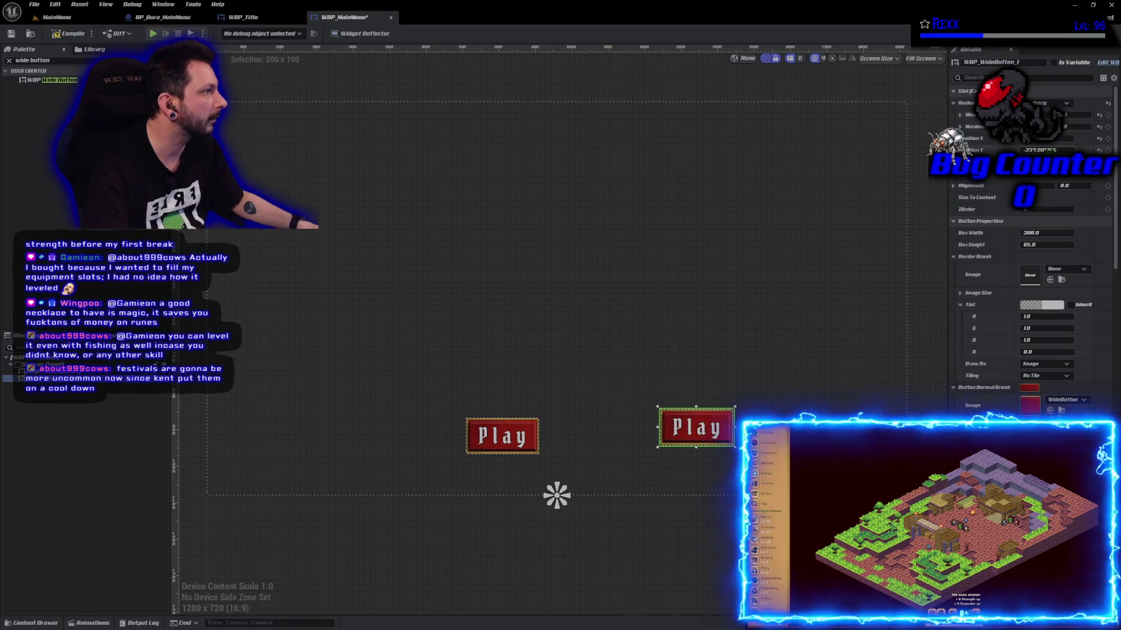
{"action": "left_click", "coordinate": [502, 436]}
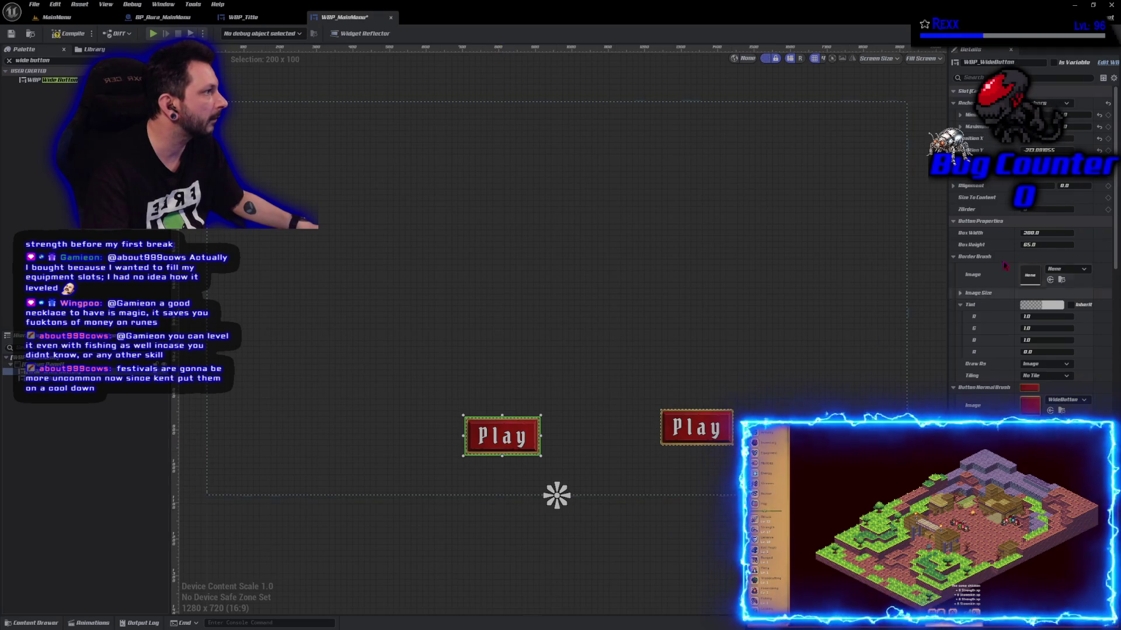
{"action": "left_click", "coordinate": [1050, 150]}
- Set the left button's Position Y to -200, then delete and restore the right button
{"action": "type", "text": "-"}
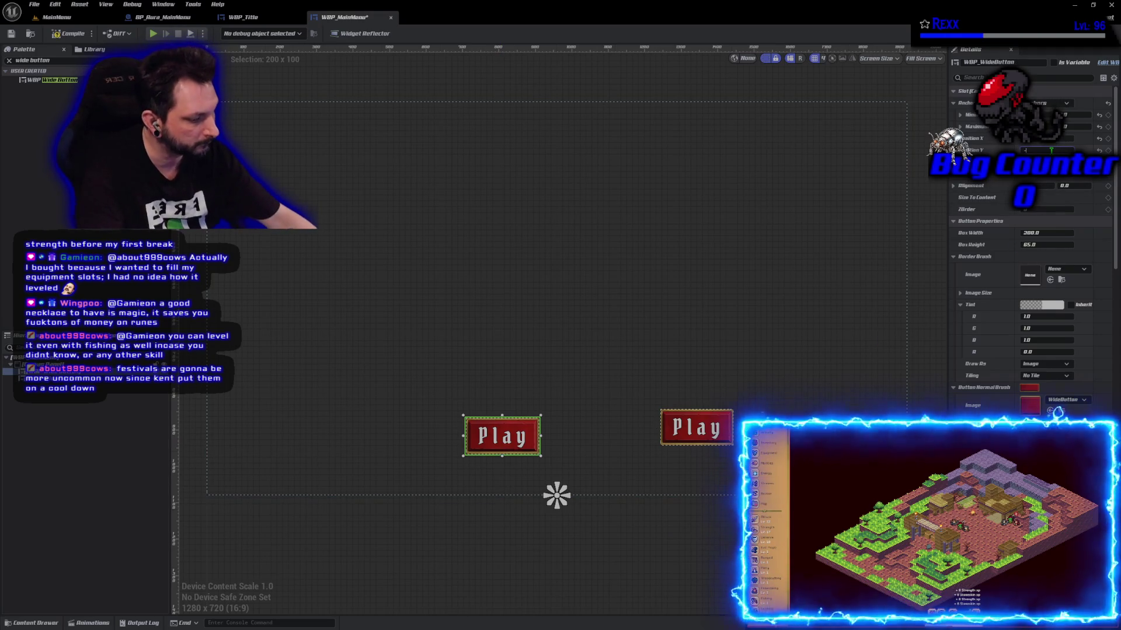
{"action": "type", "text": "200"}
{"action": "key", "text": "Return"}
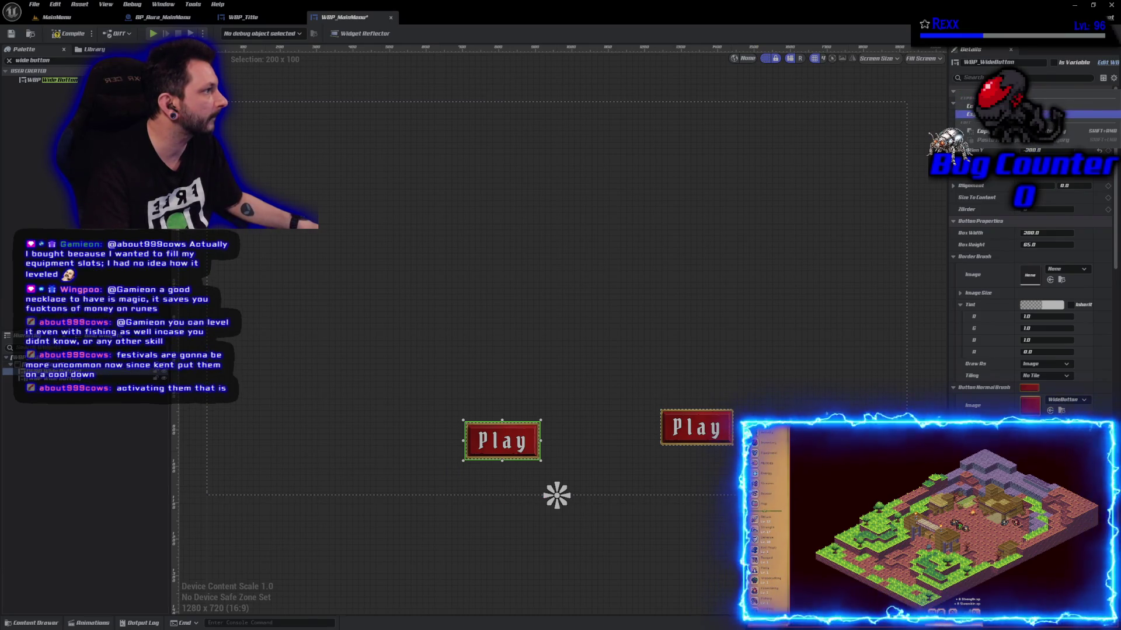
{"action": "key", "text": "Down"}
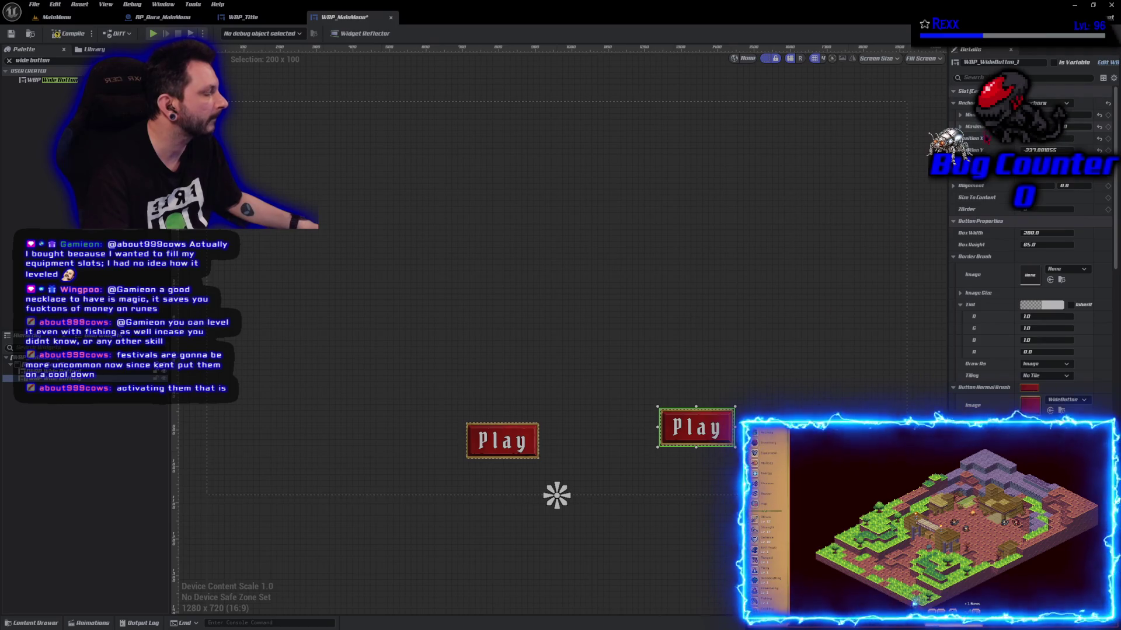
{"action": "key", "text": "Up"}
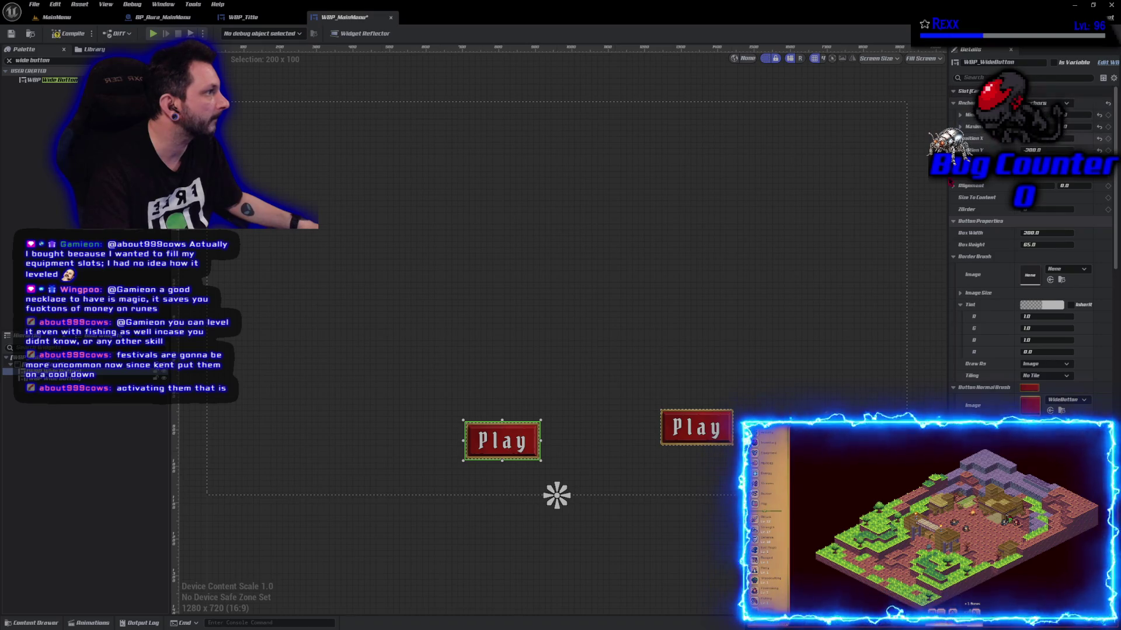
{"action": "key", "text": "Down"}
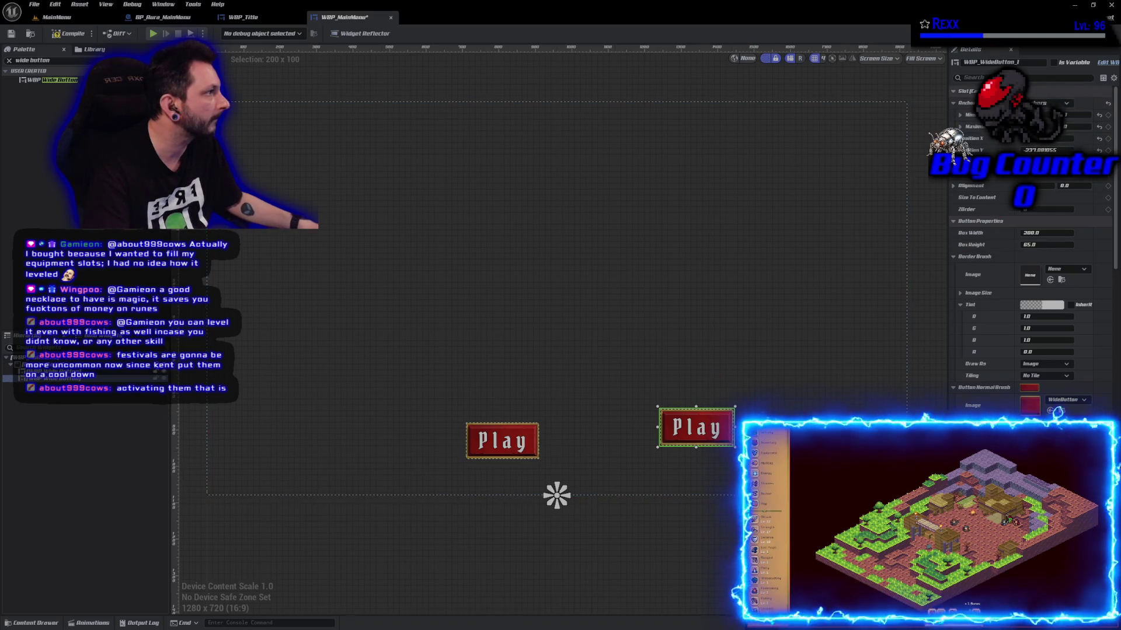
{"action": "key", "text": "Delete"}
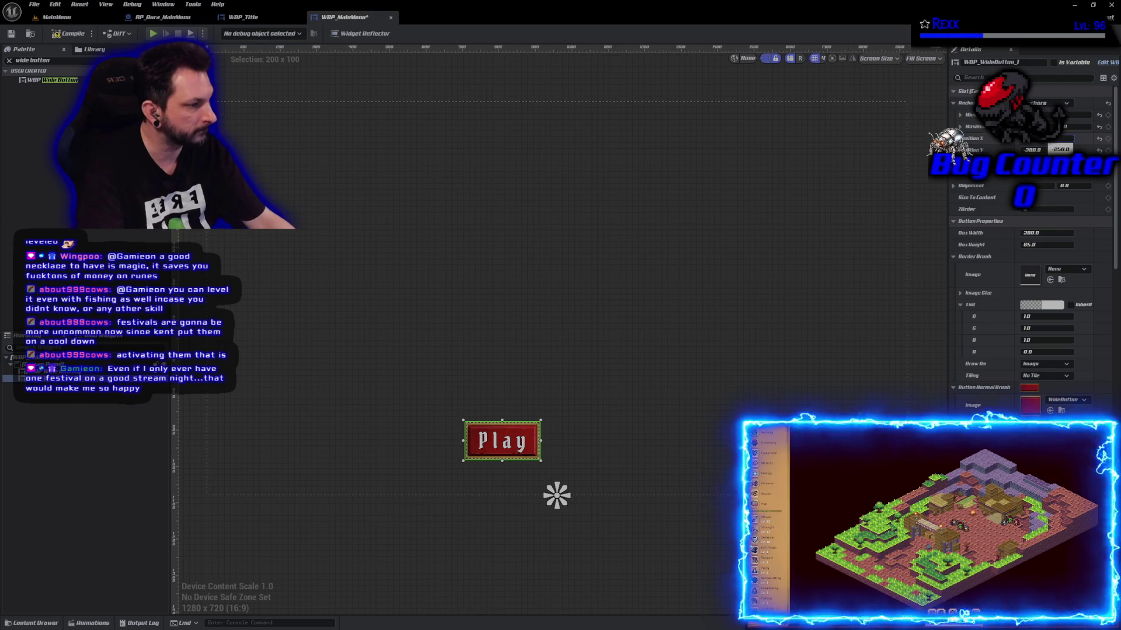
{"action": "key", "text": "ctrl+z"}
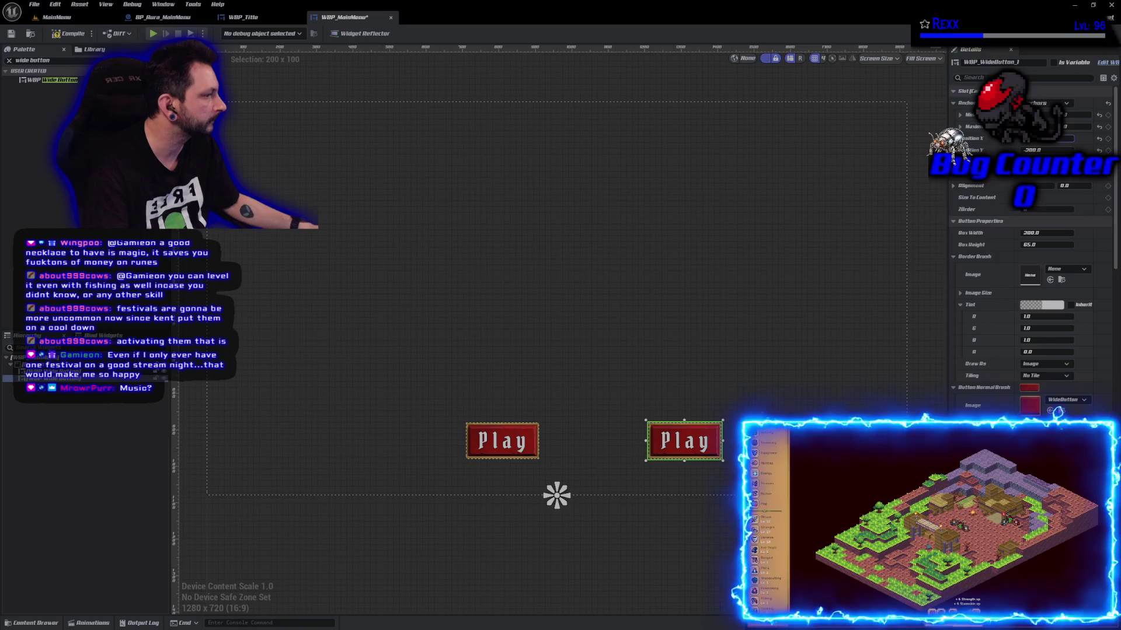
- Relabel the right button as Quit and select both the Play and Quit buttons
{"action": "scroll", "coordinate": [1016, 366], "scroll_direction": "down", "scroll_amount": 5}
{"action": "scroll", "coordinate": [1015, 366], "scroll_direction": "down", "scroll_amount": 14}
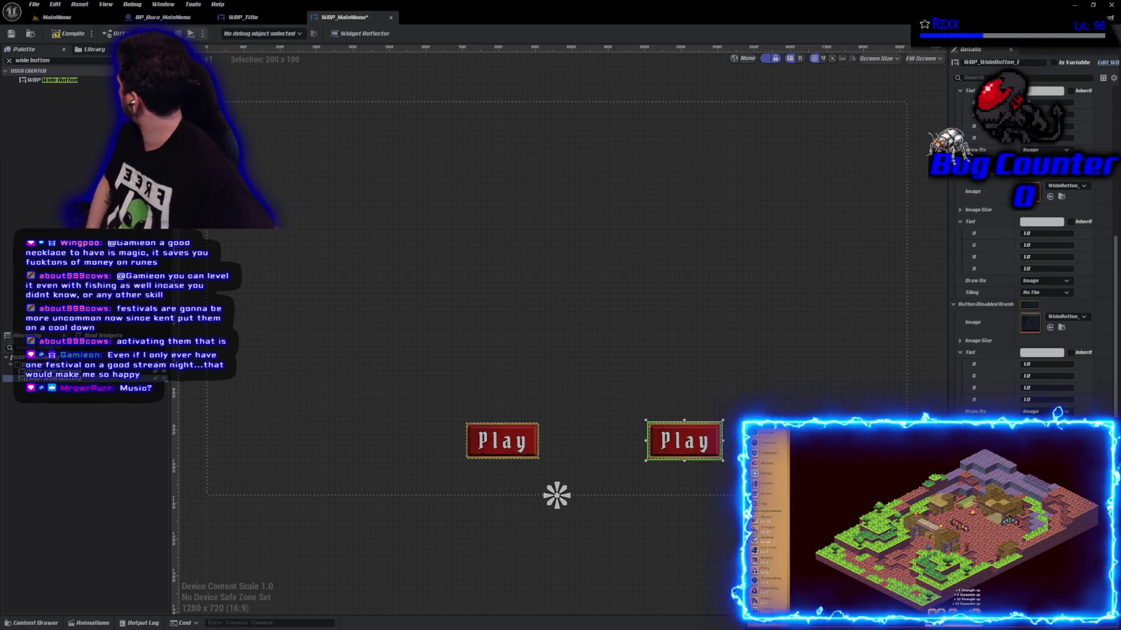
{"action": "type", "text": "Quit"}
{"action": "key", "text": "Return"}
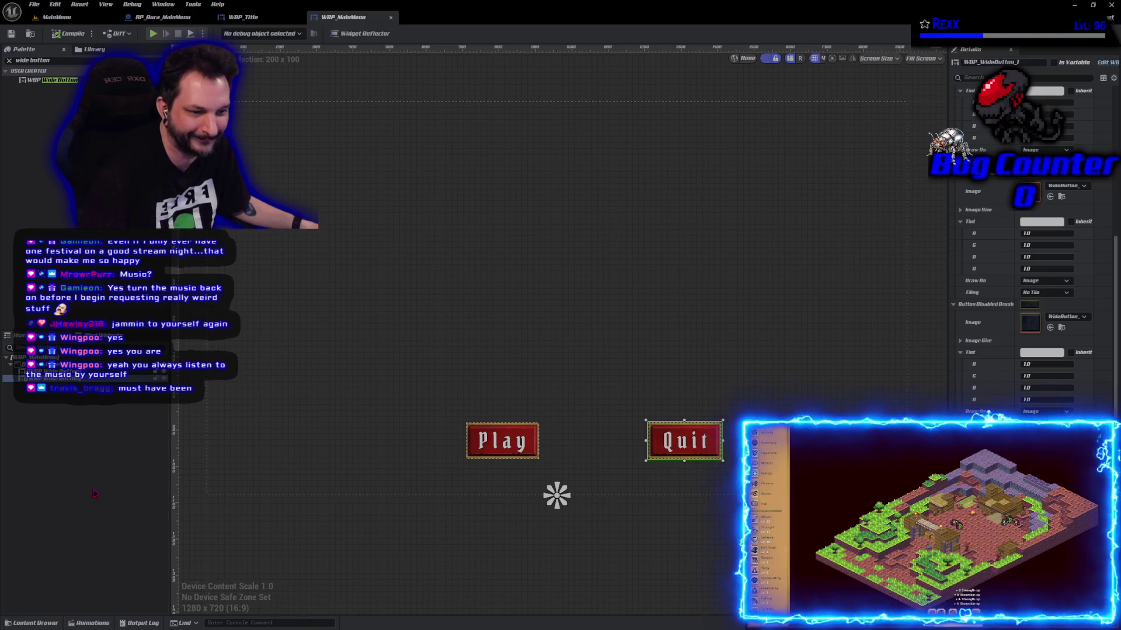
{"action": "left_click", "coordinate": [95, 494]}
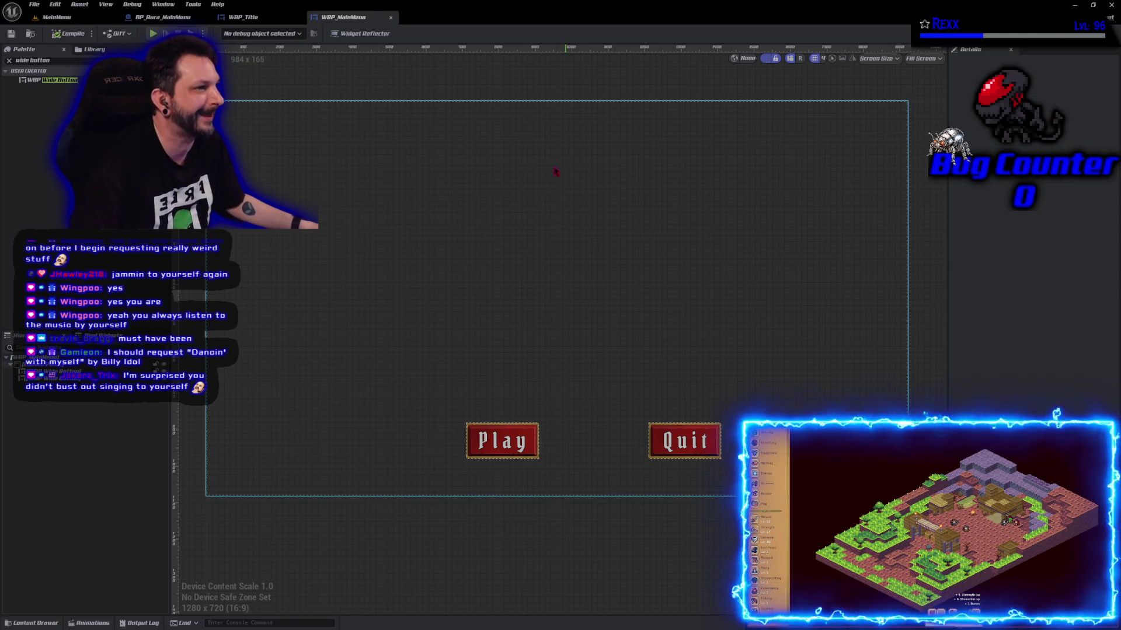
{"action": "left_click", "coordinate": [684, 440]}
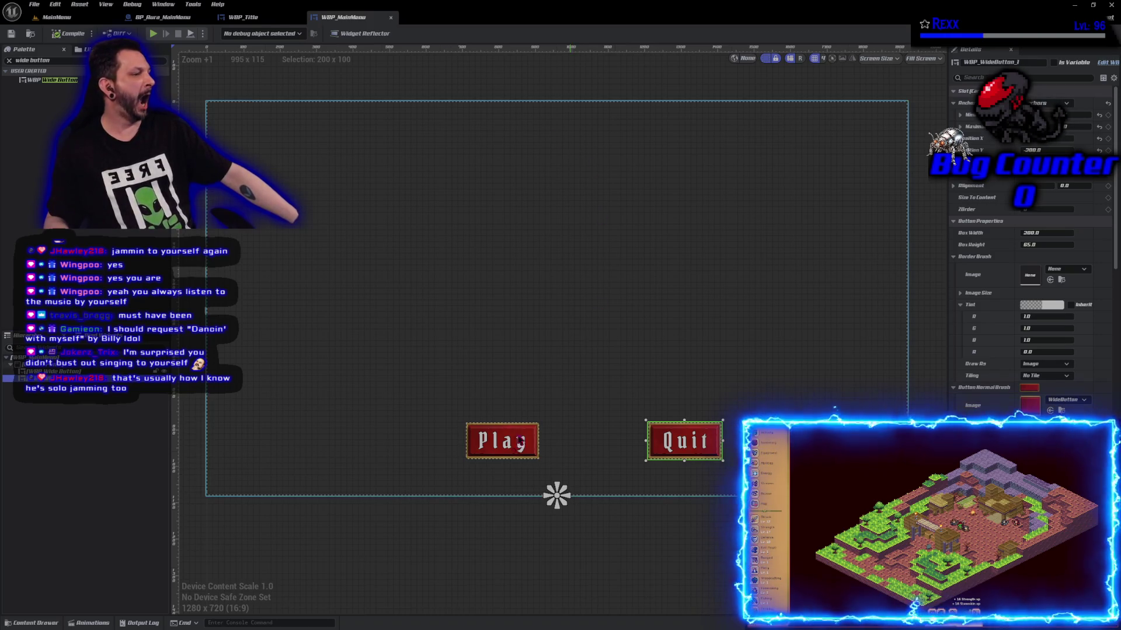
{"action": "left_click", "coordinate": [511, 446], "text": "ctrl"}
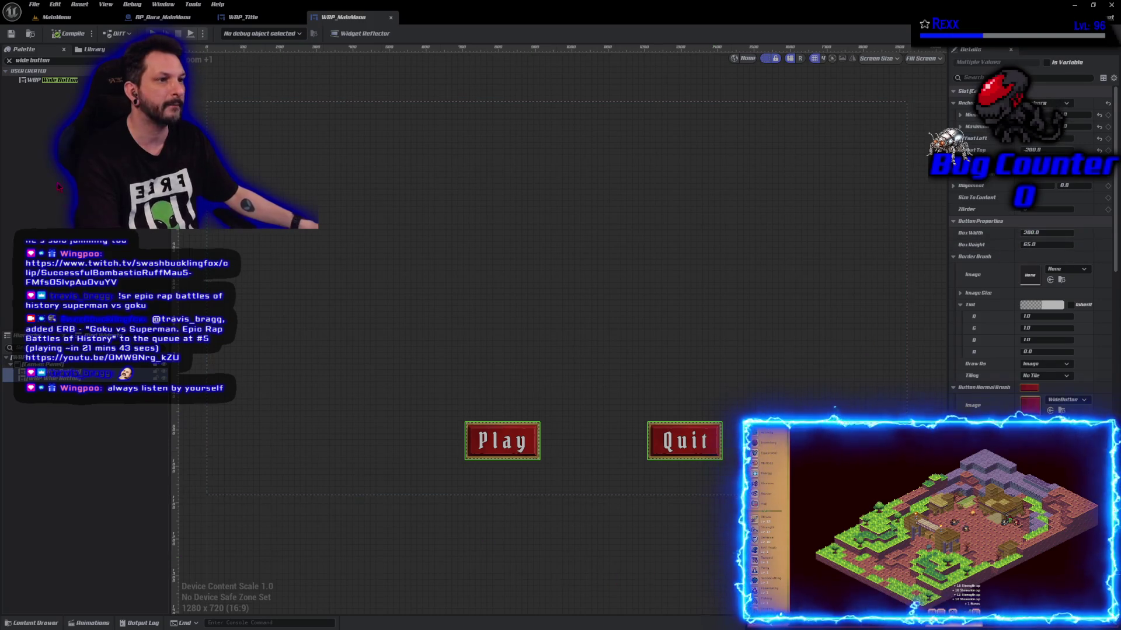
{"action": "left_click", "coordinate": [8, 60]}
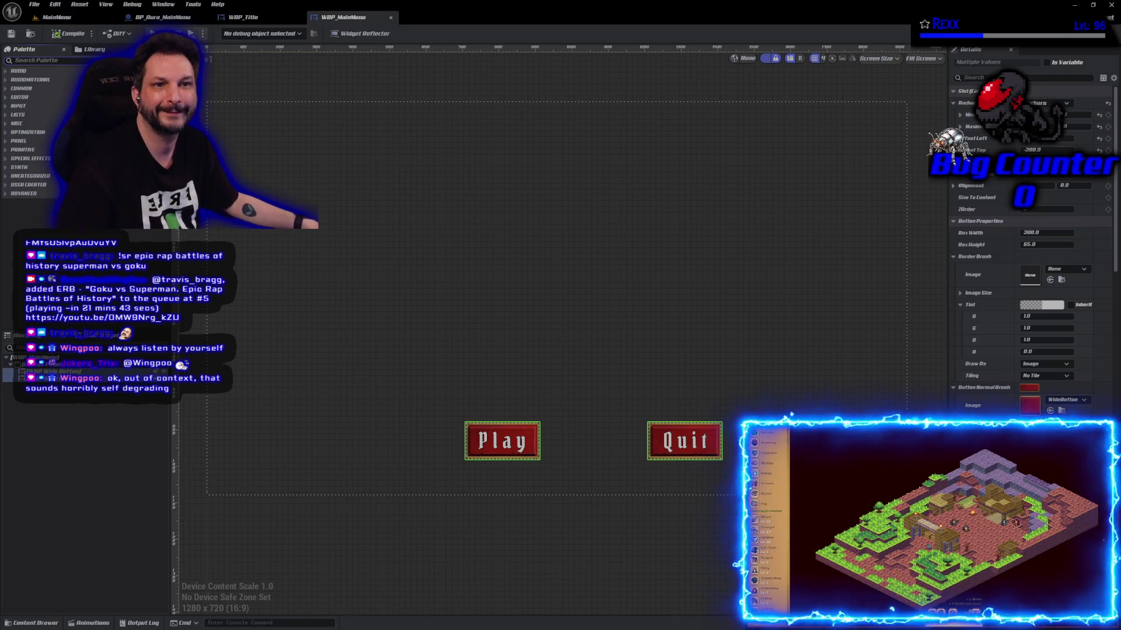
- Bring the browser window with the Twitch clip in front of Unreal Engine
{"action": "key", "text": "alt+Tab"}
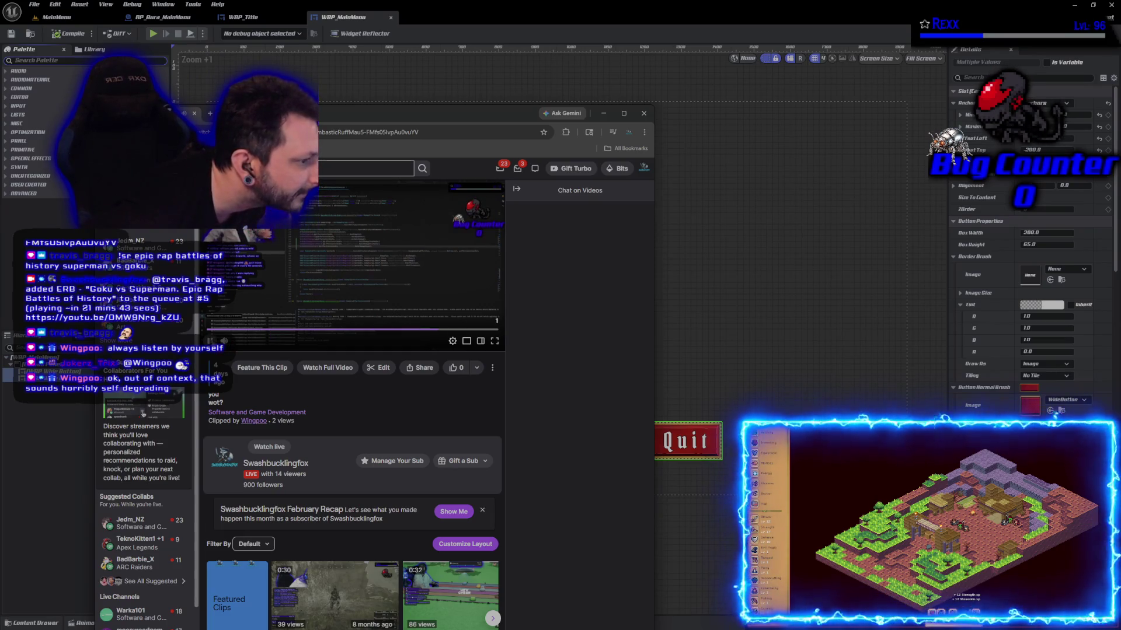
- Leave the Twitch clip and bring up BP_Aura_MainMenu's Event Graph in Unreal Engine
{"action": "key", "text": "alt+Tab"}
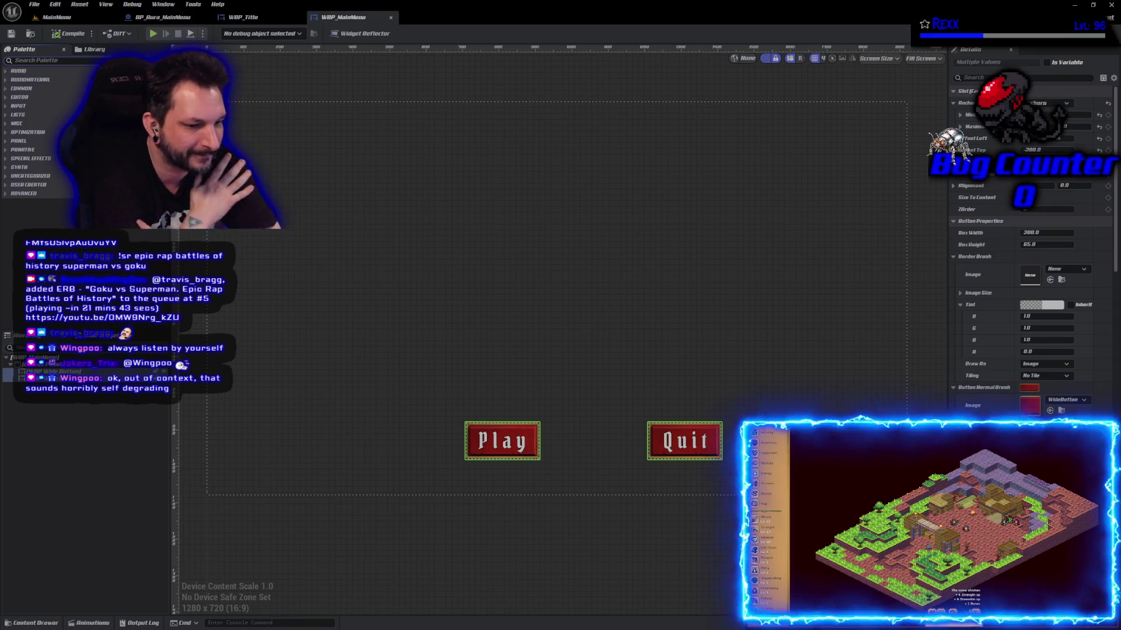
{"action": "left_click", "coordinate": [107, 518]}
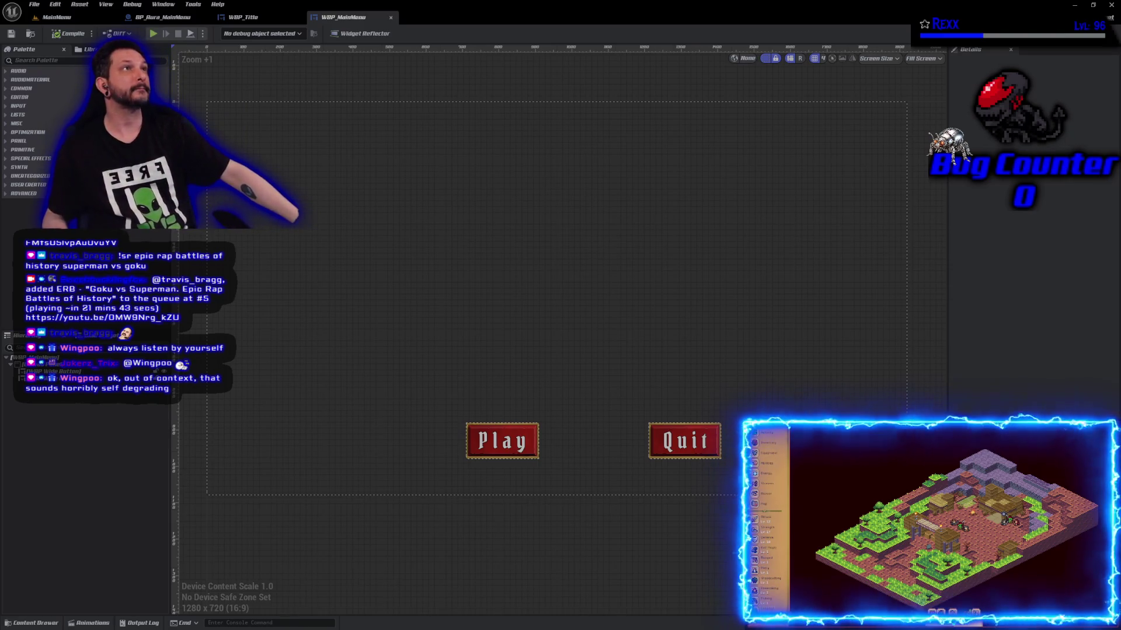
{"action": "left_click", "coordinate": [160, 17]}
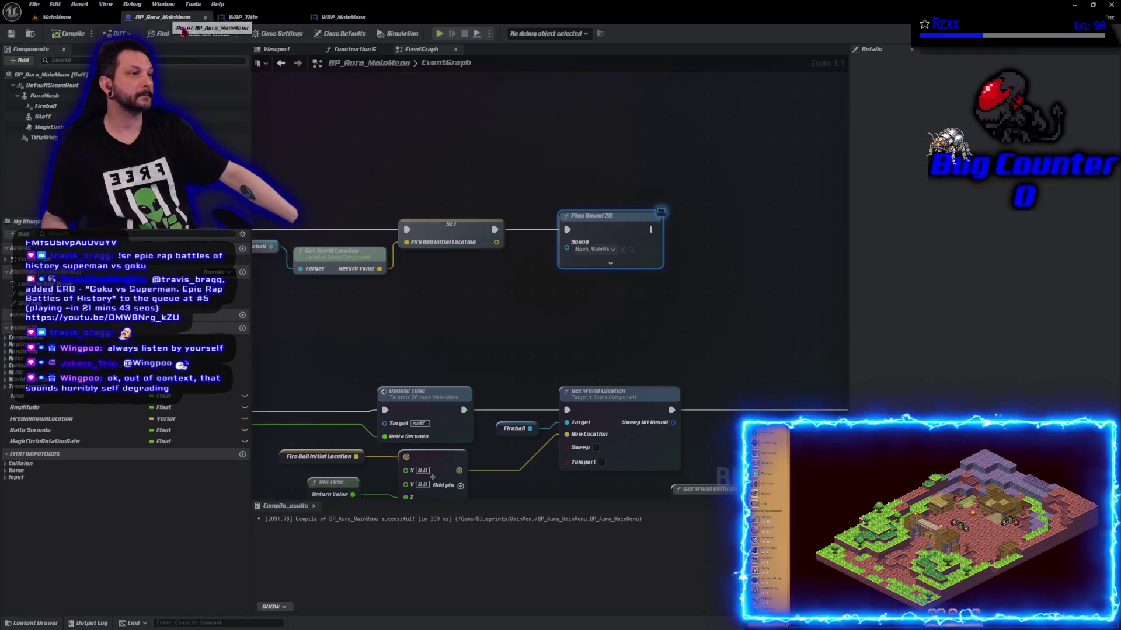
- Add a Create Widget node after Play Sound 2D with its class set to WBP_MainMenu
{"action": "right_click", "coordinate": [726, 255]}
{"action": "type", "text": "c"}
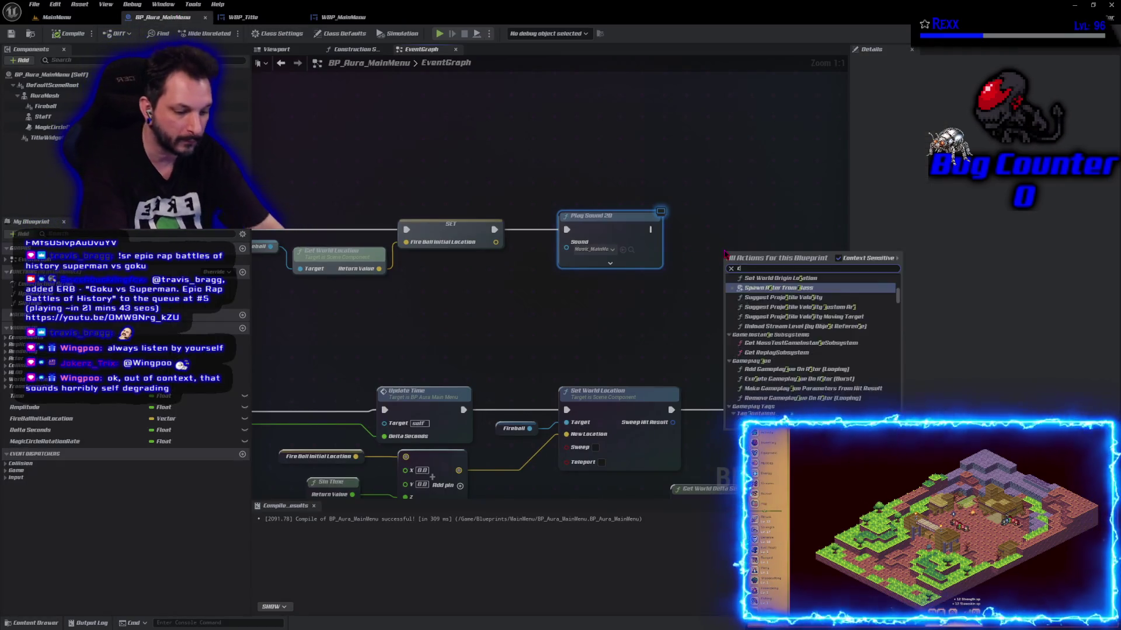
{"action": "type", "text": "reate"}
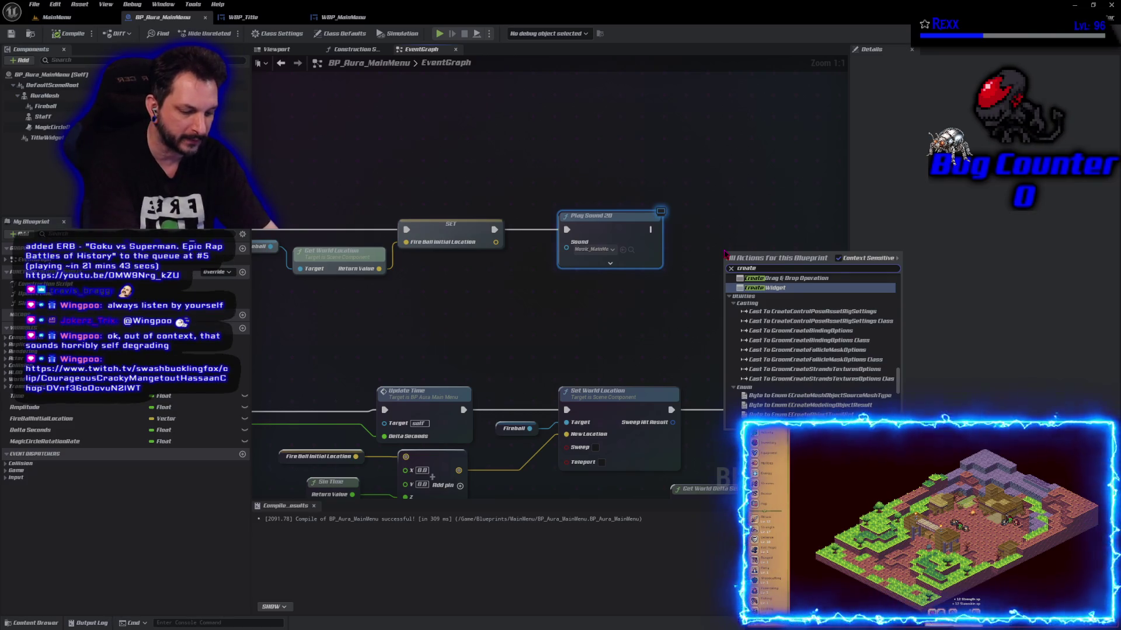
{"action": "key", "text": "Return"}
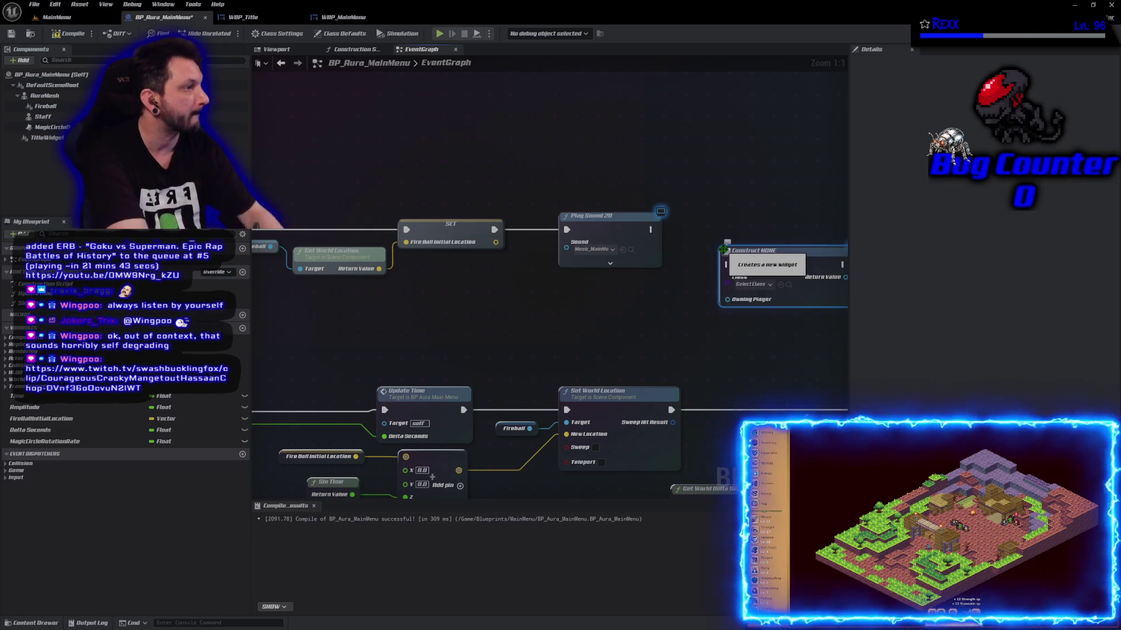
{"action": "left_click_drag", "start_coordinate": [754, 254], "coordinate": [747, 219]}
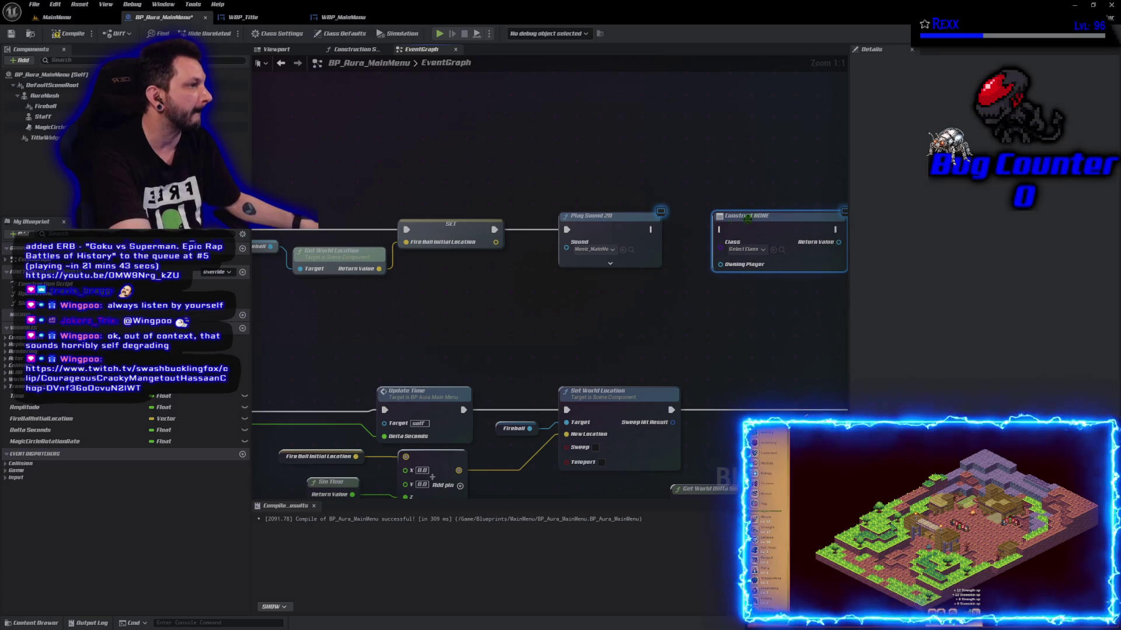
{"action": "left_click_drag", "start_coordinate": [653, 229], "coordinate": [727, 234]}
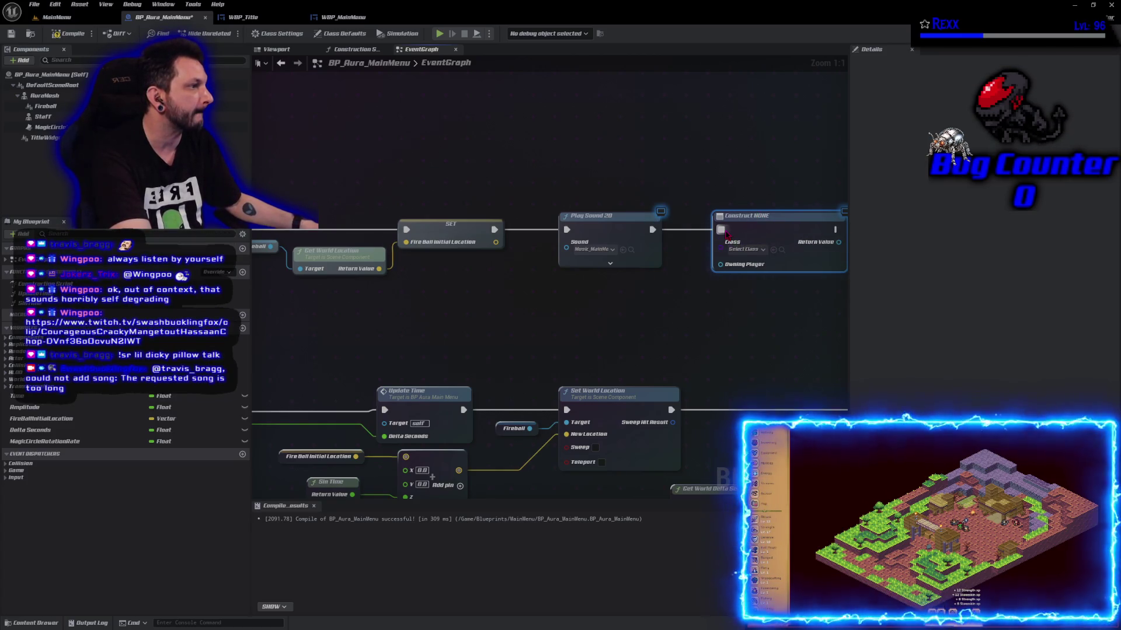
{"action": "left_click", "coordinate": [743, 249]}
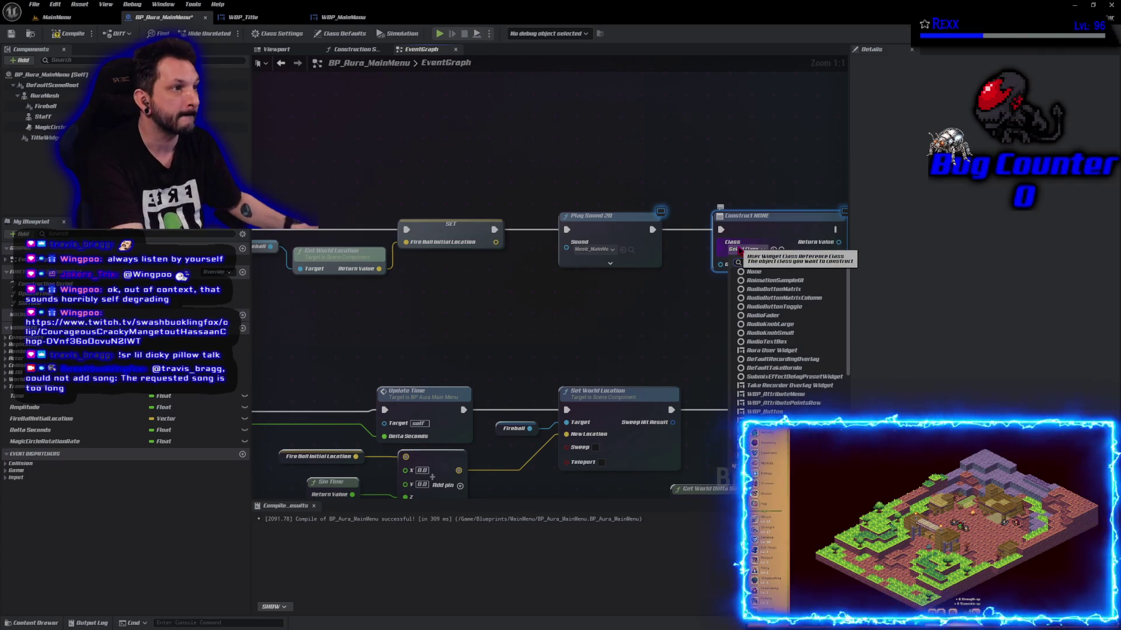
{"action": "type", "text": "wbp_main"}
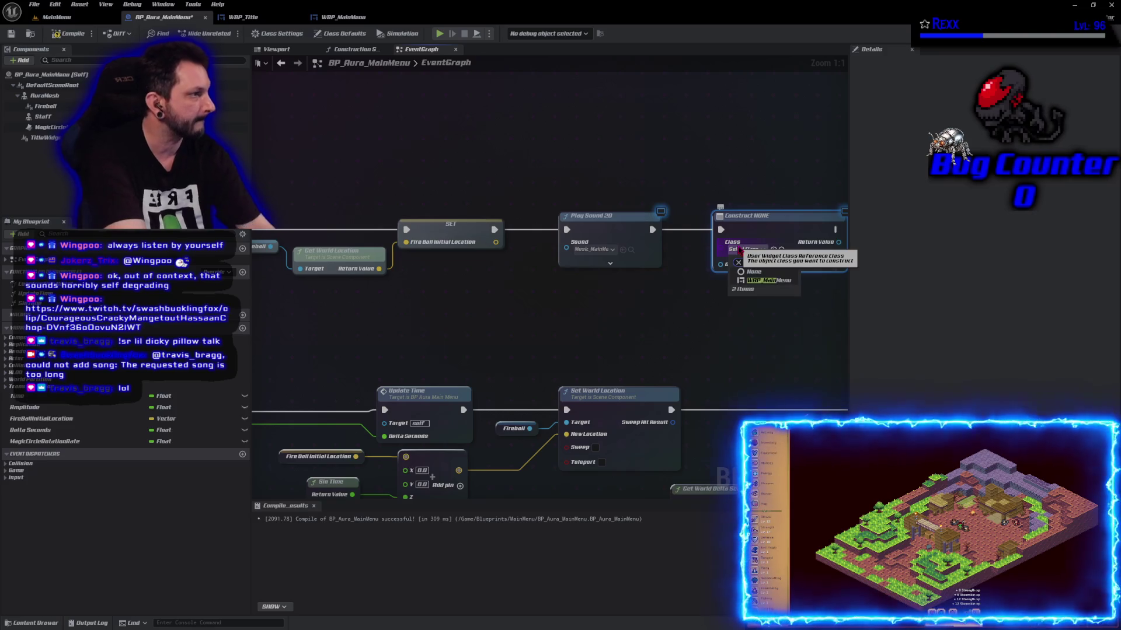
{"action": "key", "text": "Return"}
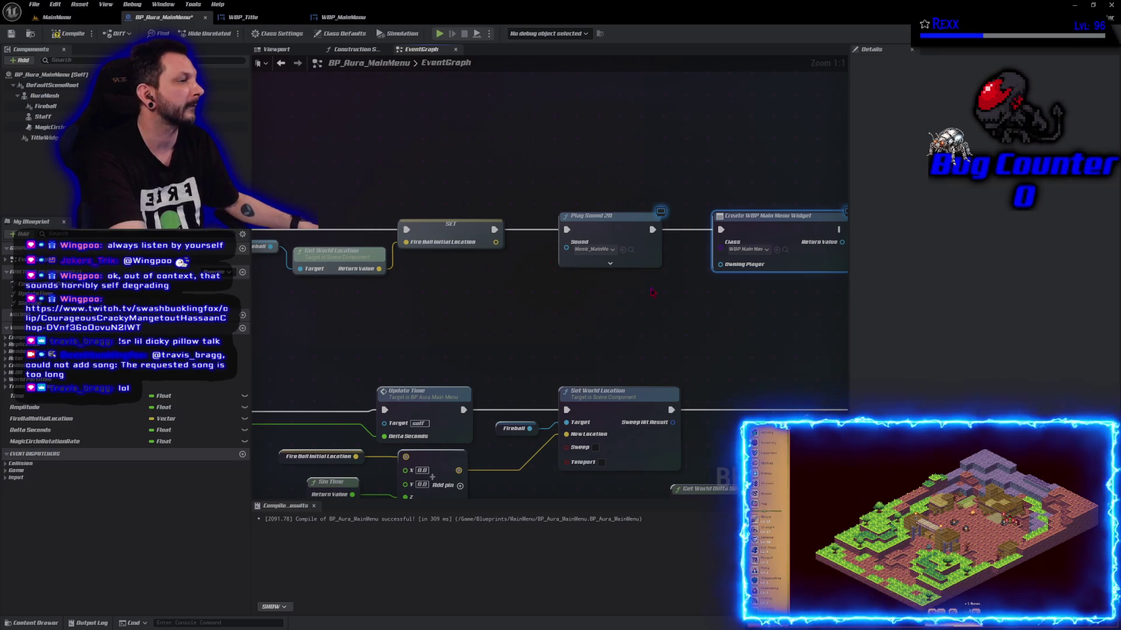
- Feed the created WBP_MainMenu widget into an Add to Viewport node aligned on the exec line
{"action": "left_click_drag", "start_coordinate": [741, 229], "coordinate": [365, 246]}
{"action": "left_click_drag", "start_coordinate": [466, 260], "coordinate": [489, 260]}
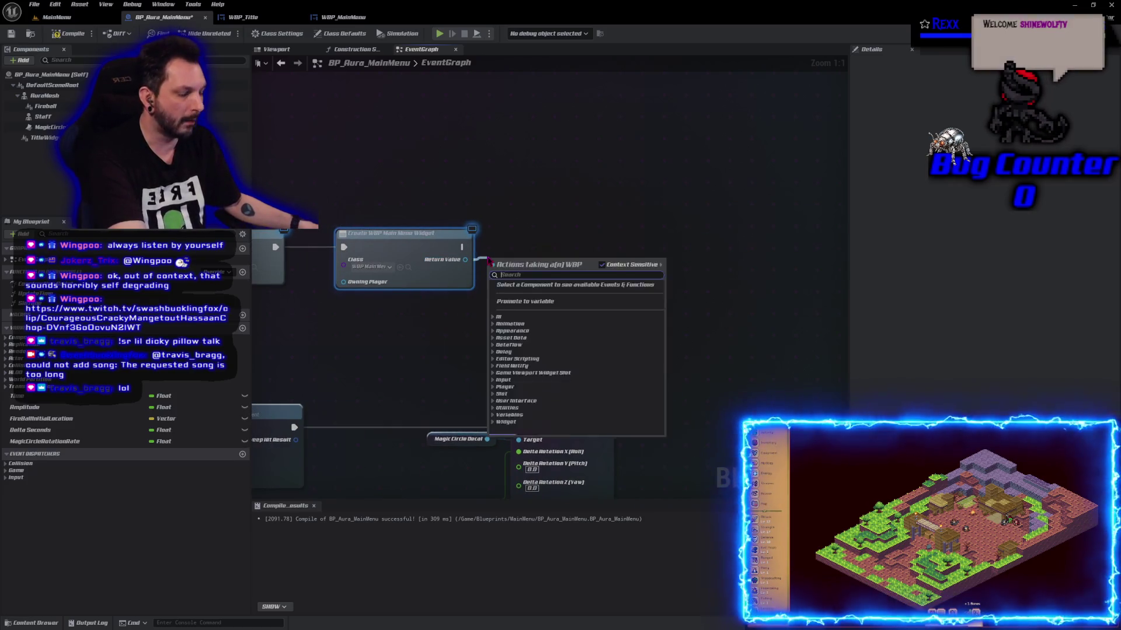
{"action": "type", "text": "add to viewport"}
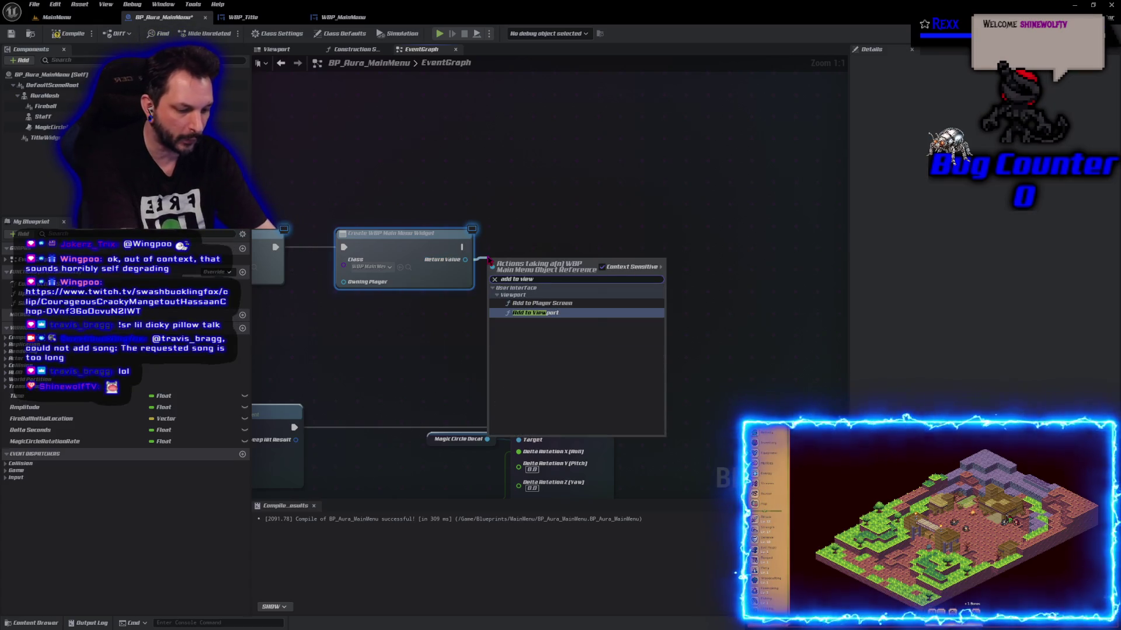
{"action": "key", "text": "Return"}
{"action": "left_click_drag", "start_coordinate": [545, 280], "coordinate": [545, 259]}
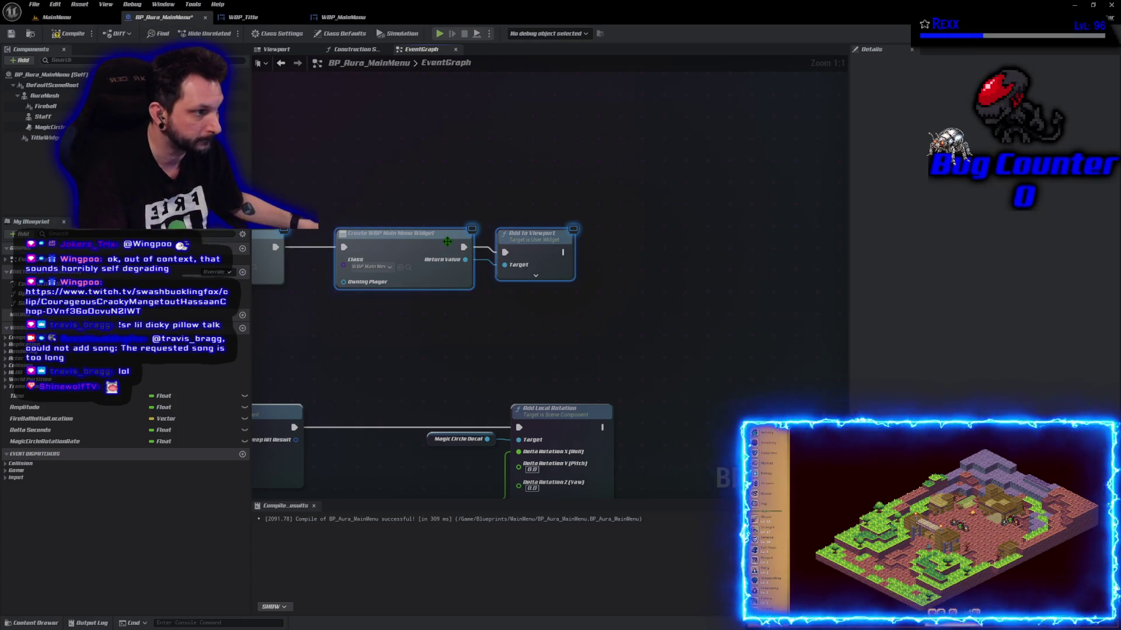
{"action": "key", "text": "q"}
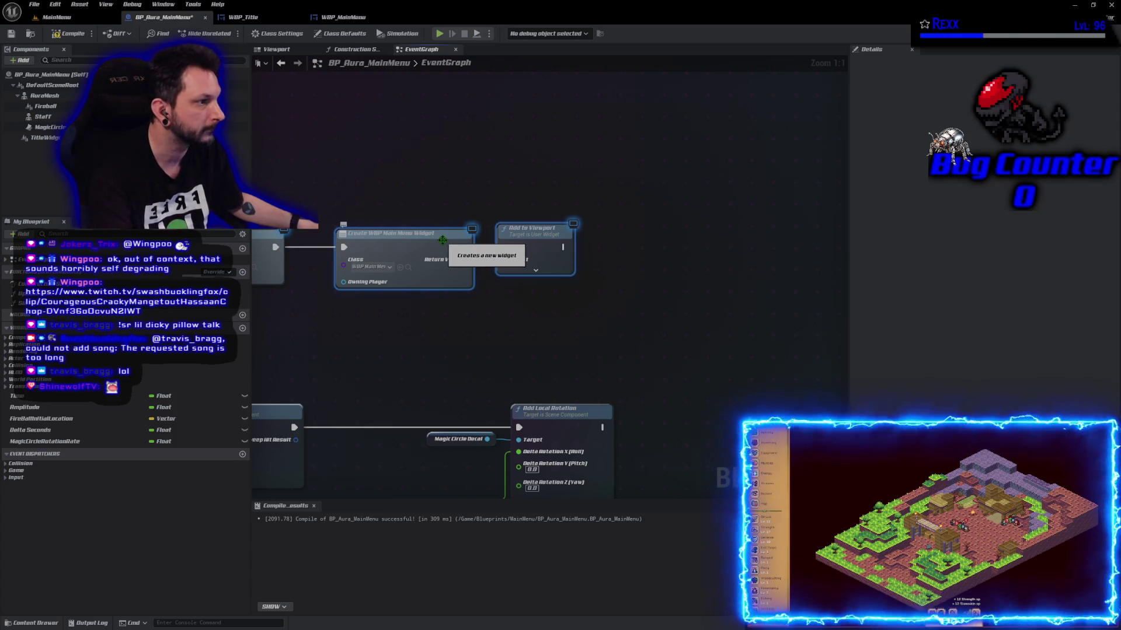
{"action": "left_click", "coordinate": [630, 331]}
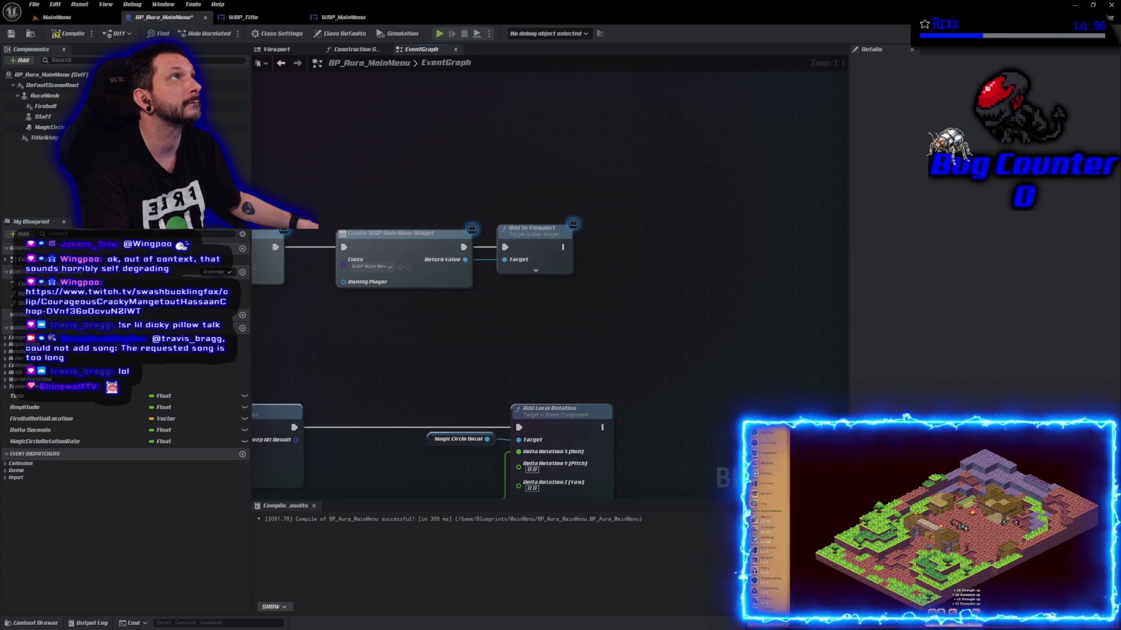
{"action": "right_click", "coordinate": [482, 168]}
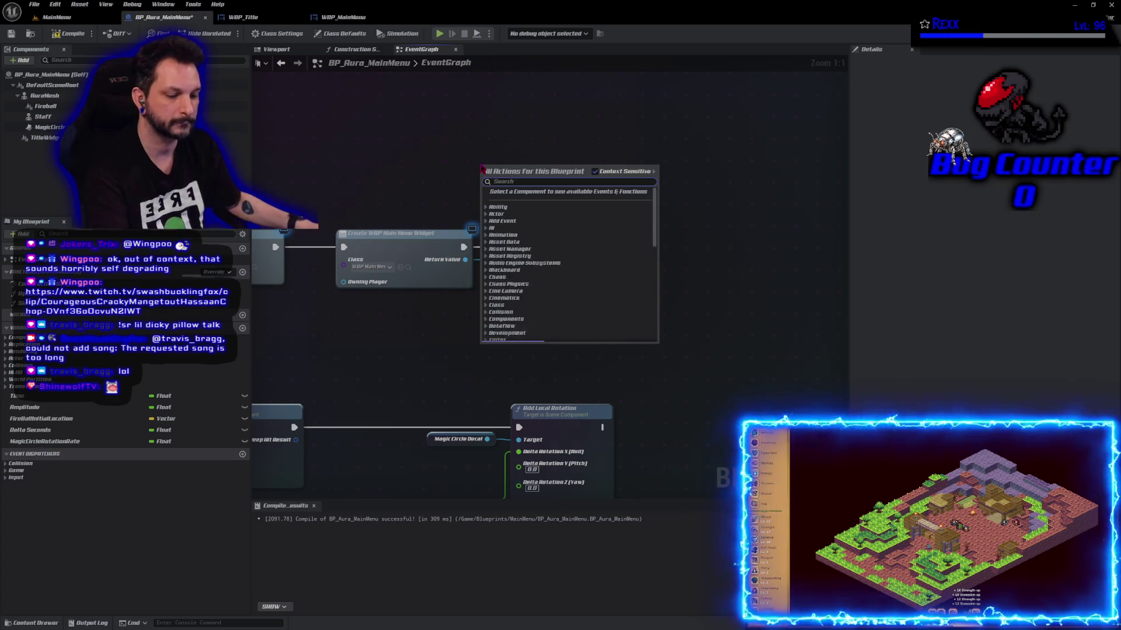
- Chain Set Input Mode UI Only after Add to Viewport, using Get Player Controller and focusing the menu widget
{"action": "type", "text": "get player contro"}
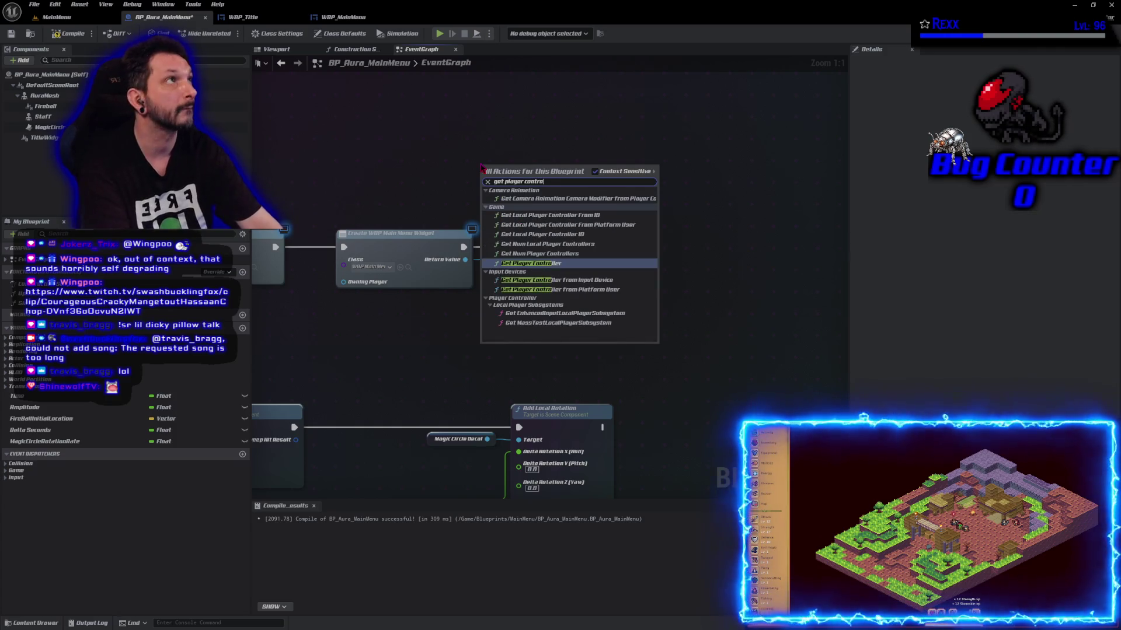
{"action": "key", "text": "Return"}
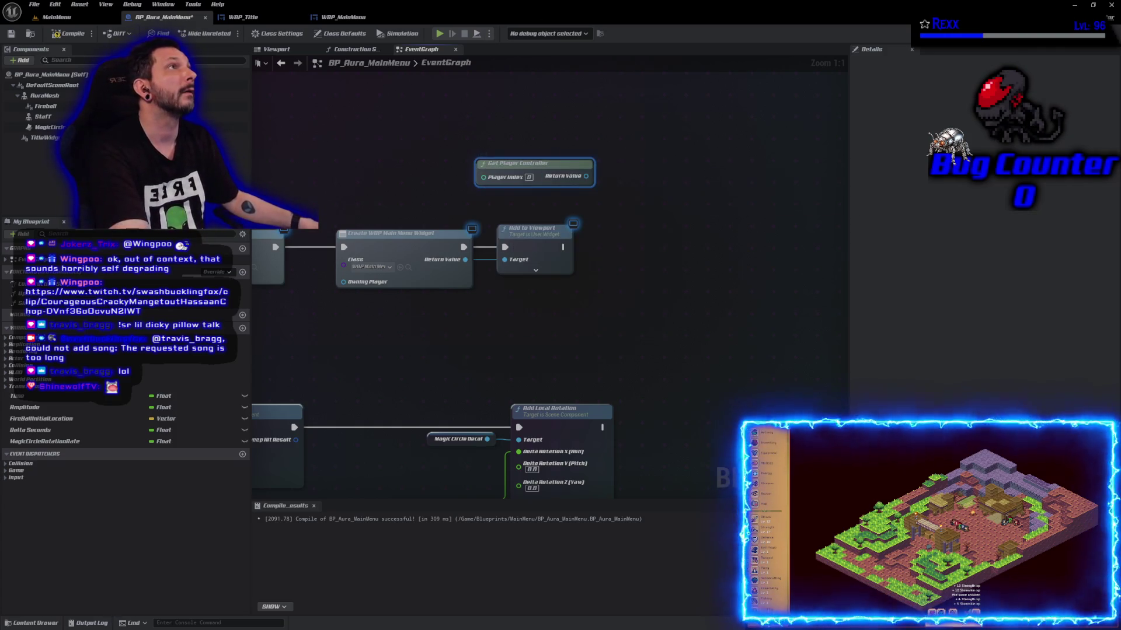
{"action": "left_click_drag", "start_coordinate": [586, 177], "coordinate": [633, 223]}
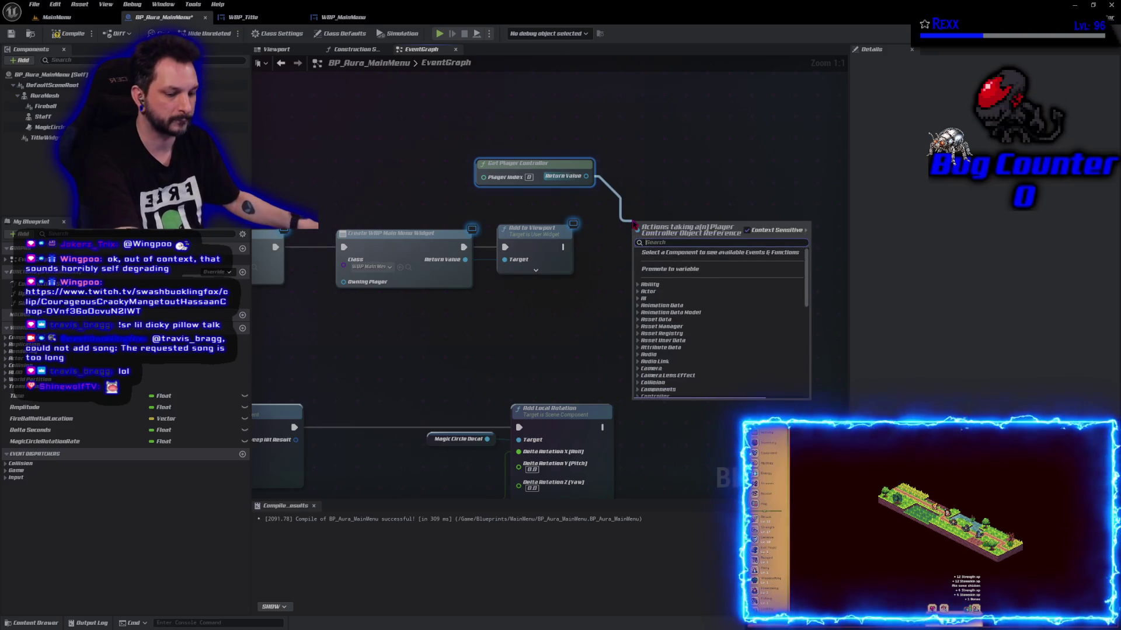
{"action": "type", "text": "set input mode ui onl"}
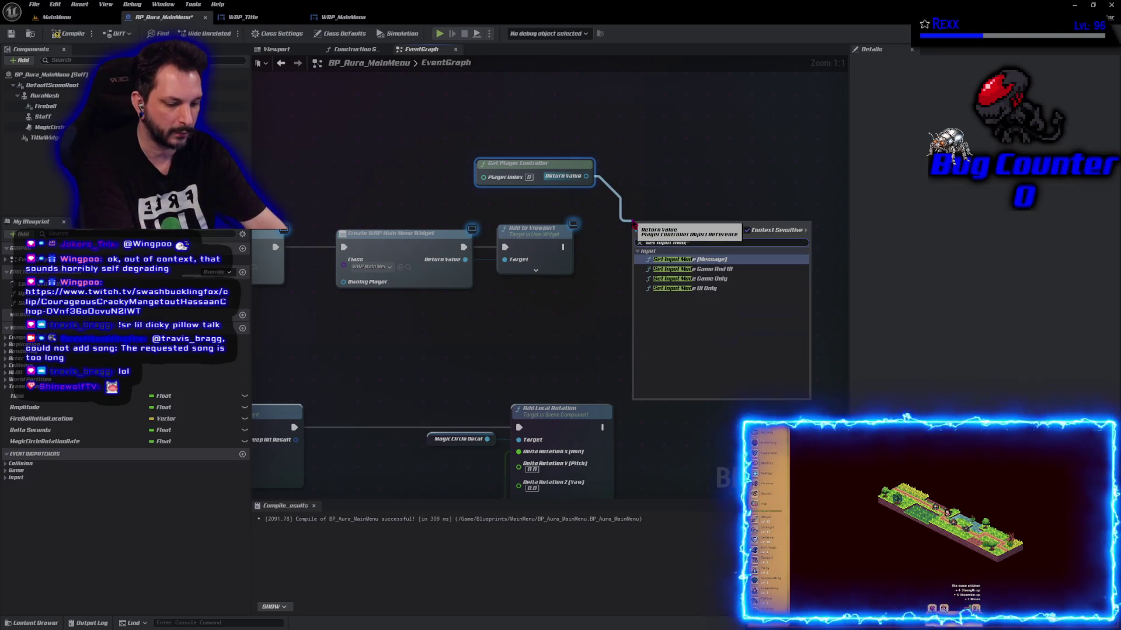
{"action": "left_click", "coordinate": [683, 259]}
{"action": "mouse_move", "coordinate": [563, 247]}
{"action": "left_mouse_down"}
{"action": "mouse_move", "coordinate": [636, 232]}
{"action": "mouse_move", "coordinate": [665, 234]}
{"action": "mouse_move", "coordinate": [660, 246]}
{"action": "left_mouse_up"}
{"action": "mouse_move", "coordinate": [545, 166]}
{"action": "left_mouse_down"}
{"action": "mouse_move", "coordinate": [713, 190]}
{"action": "mouse_move", "coordinate": [690, 208]}
{"action": "left_mouse_up"}
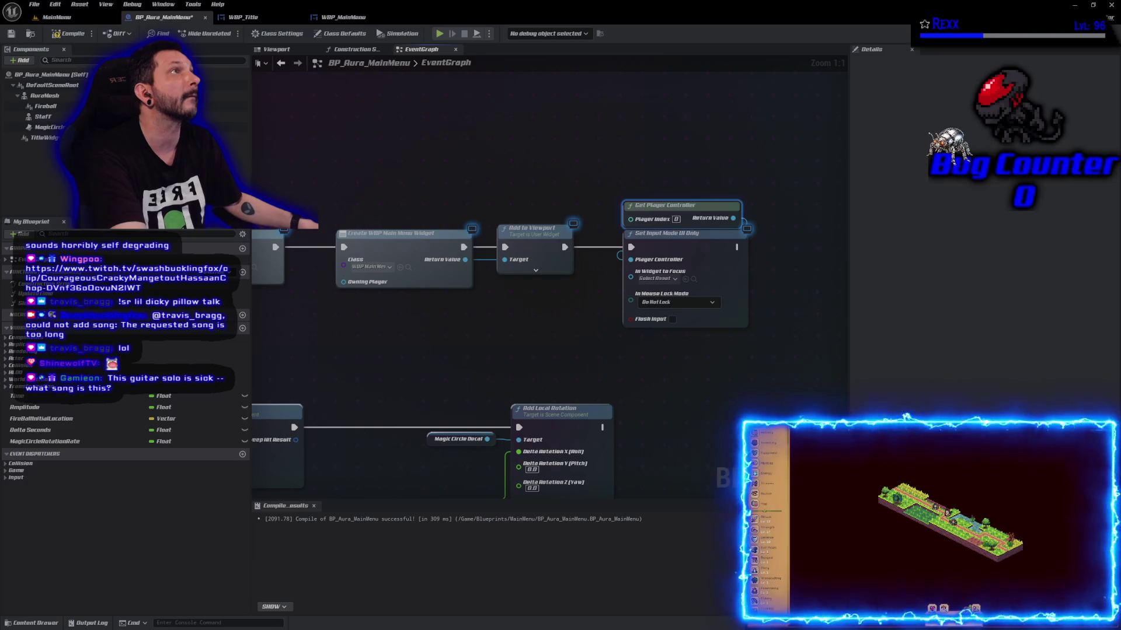
{"action": "mouse_move", "coordinate": [465, 259]}
{"action": "left_mouse_down"}
{"action": "mouse_move", "coordinate": [613, 332]}
{"action": "mouse_move", "coordinate": [630, 272]}
{"action": "left_mouse_up"}
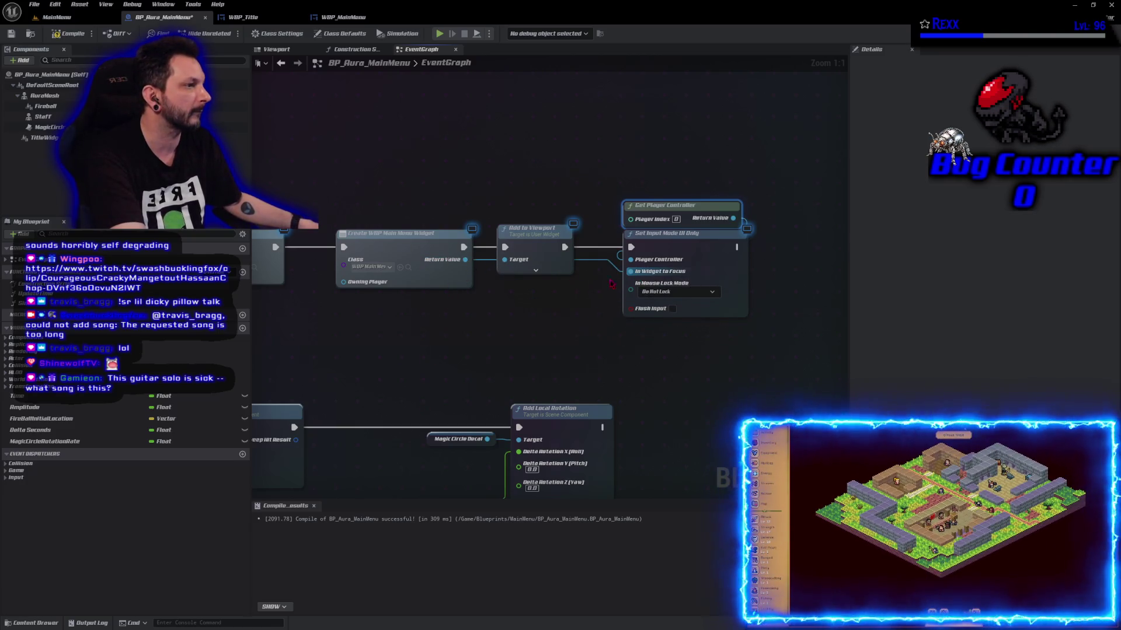
- Tidy the widget-focus wire with reroute points
{"action": "double_click", "coordinate": [478, 262]}
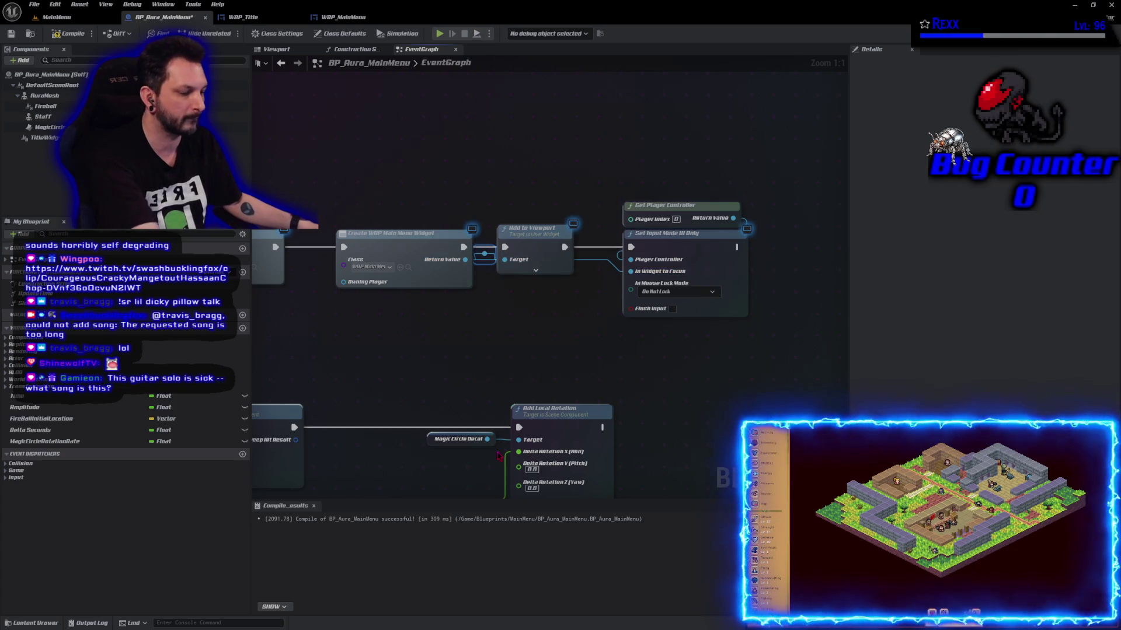
{"action": "left_click_drag", "start_coordinate": [484, 267], "coordinate": [484, 288]}
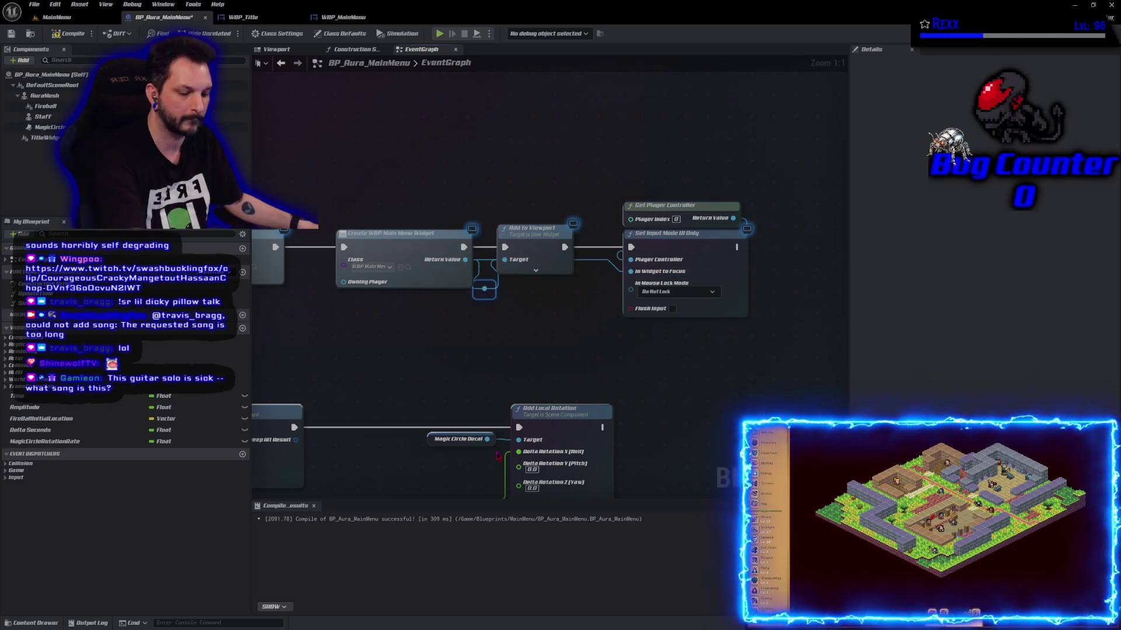
{"action": "key", "text": "ctrl+z"}
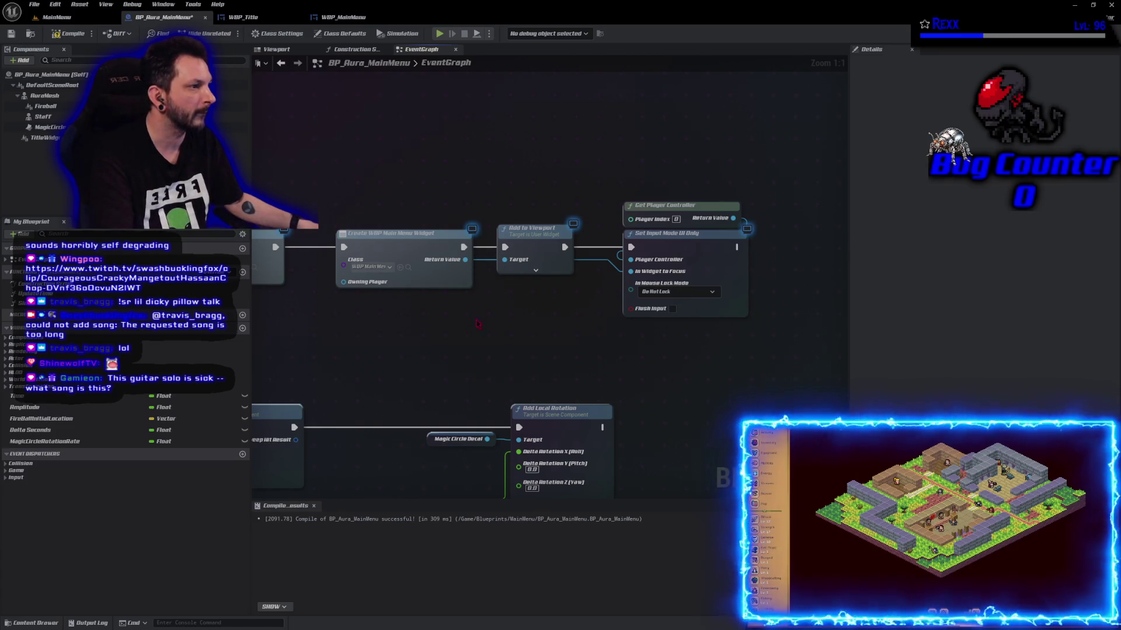
{"action": "double_click", "coordinate": [597, 263]}
{"action": "mouse_move", "coordinate": [589, 255]}
{"action": "left_mouse_down"}
{"action": "mouse_move", "coordinate": [561, 282]}
{"action": "mouse_move", "coordinate": [490, 281]}
{"action": "left_mouse_up"}
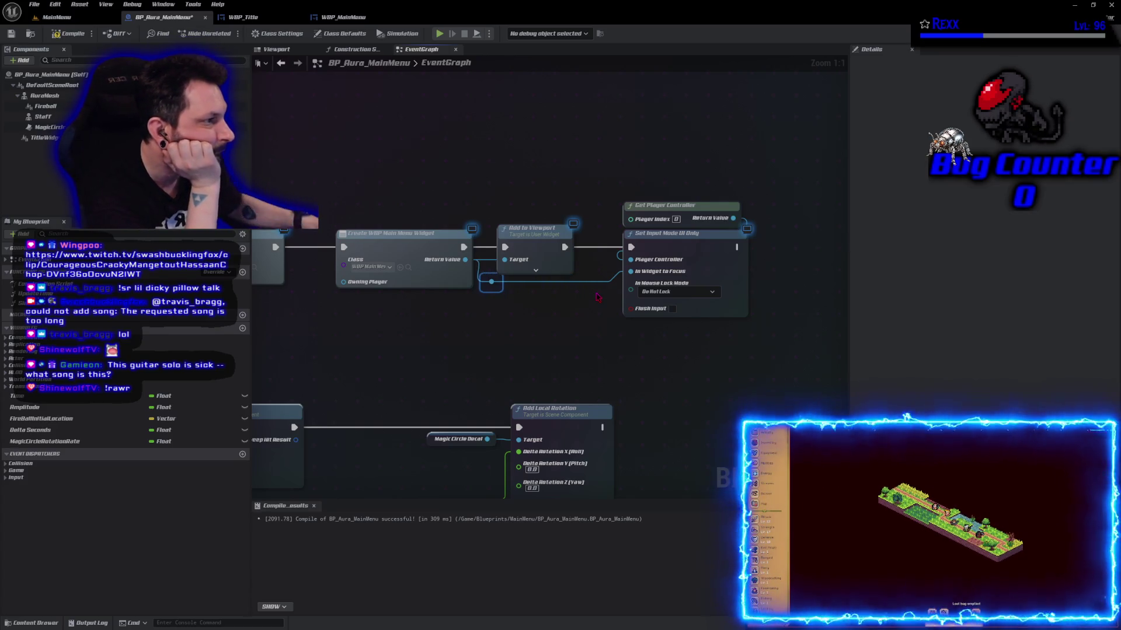
{"action": "left_click", "coordinate": [405, 212]}
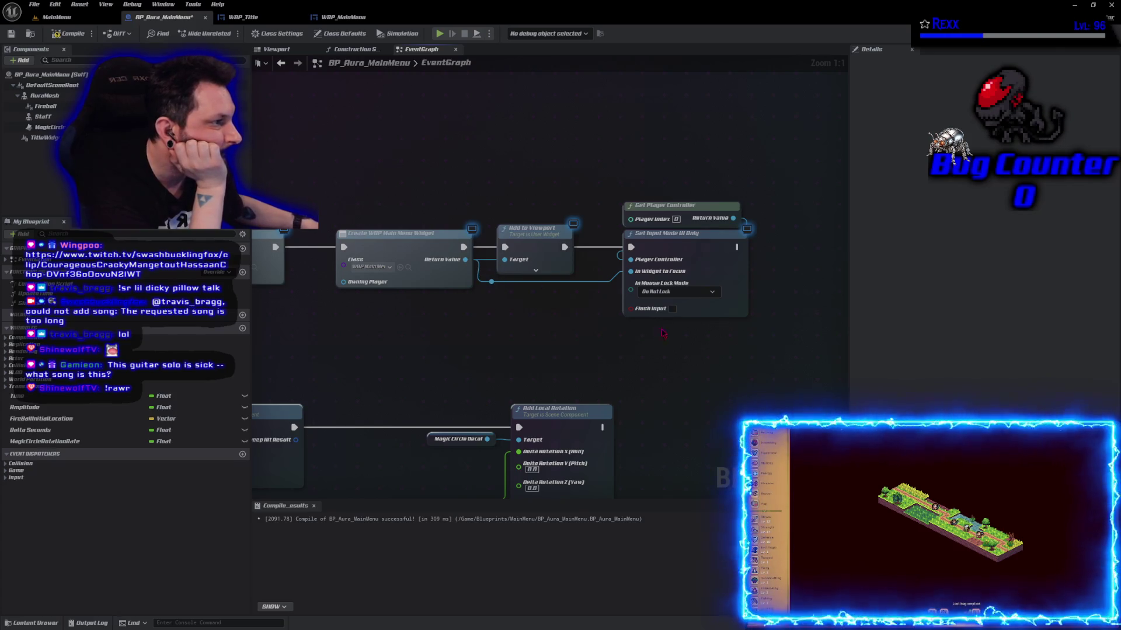
{"action": "double_click", "coordinate": [607, 285]}
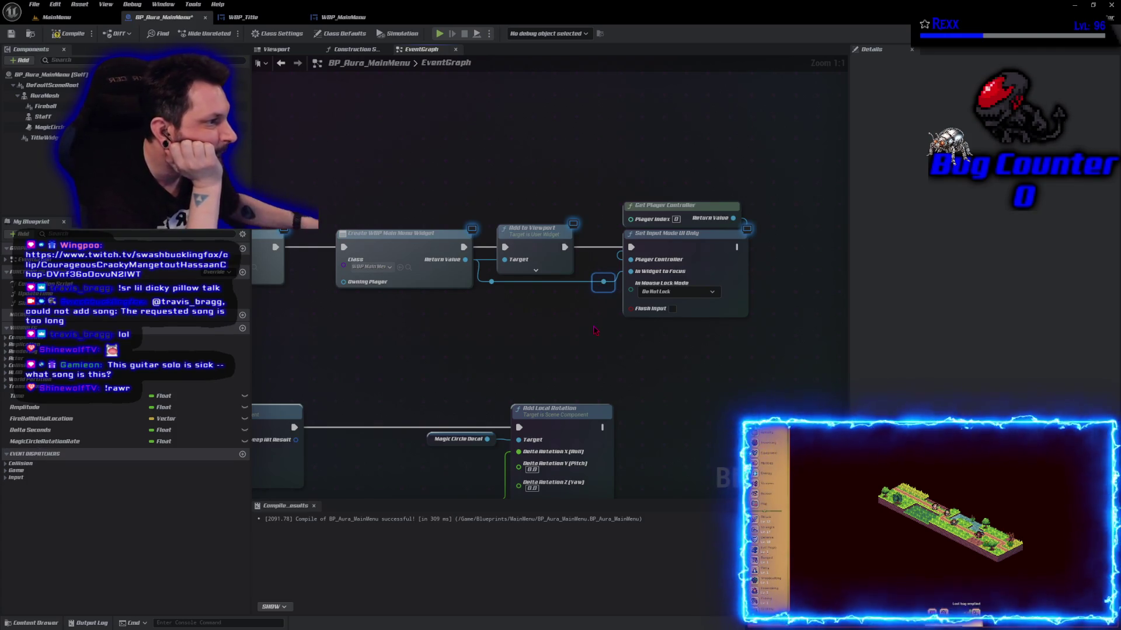
{"action": "left_click", "coordinate": [595, 330]}
{"action": "left_click", "coordinate": [601, 281]}
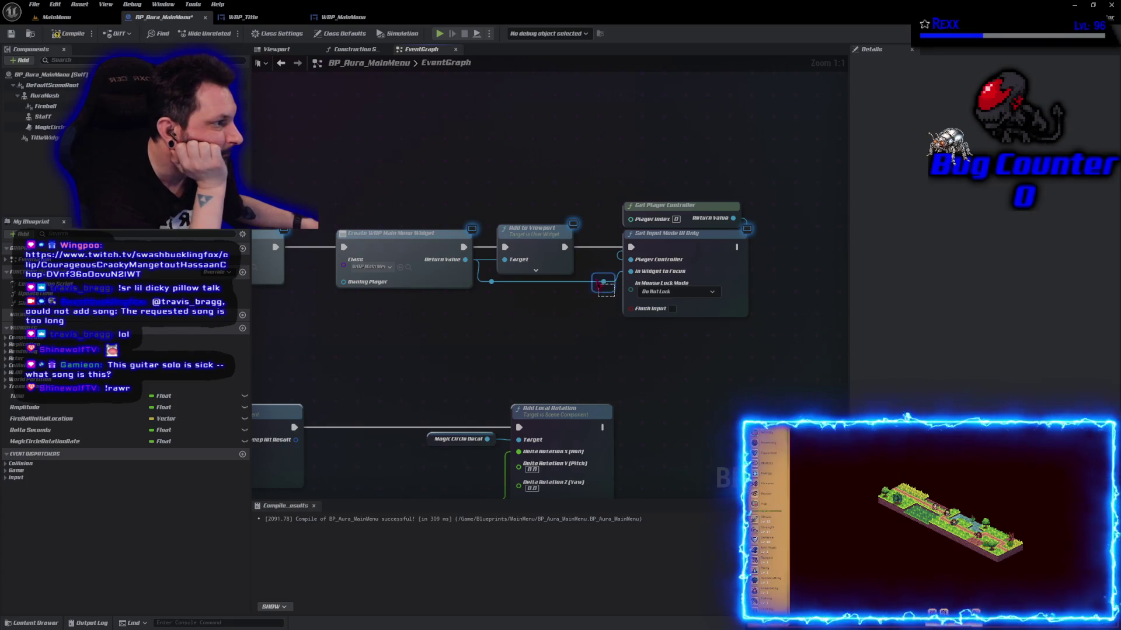
{"action": "key", "text": "f"}
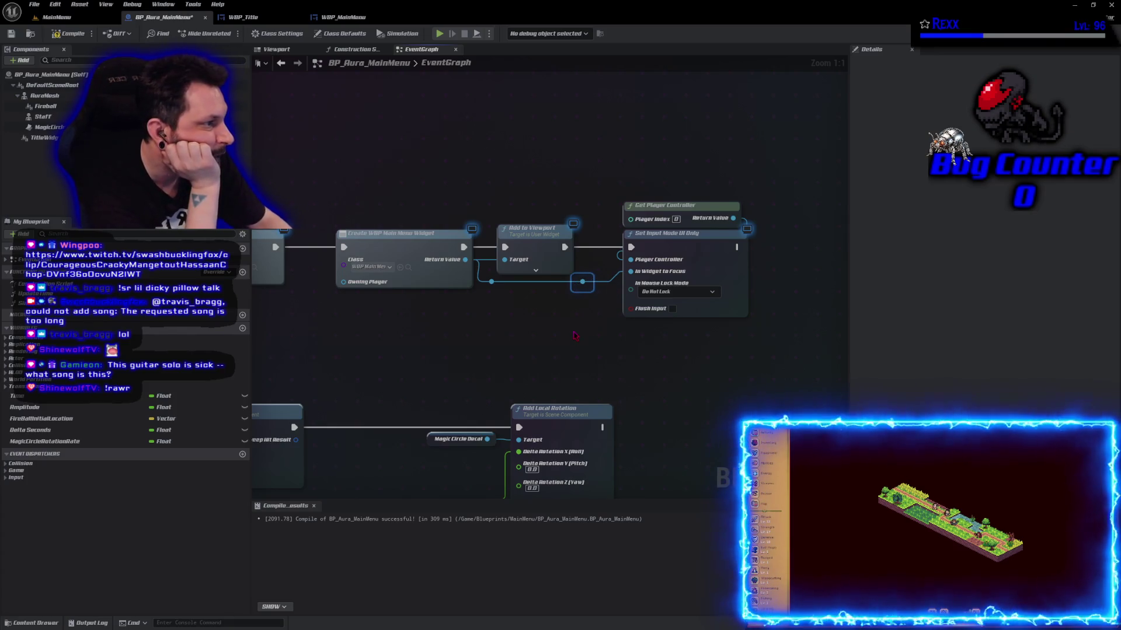
- Compile BP_Aura_MainMenu and save it via File > Save
{"action": "left_click", "coordinate": [539, 355]}
{"action": "left_click", "coordinate": [69, 34]}
{"action": "left_click", "coordinate": [35, 5]}
{"action": "left_click", "coordinate": [52, 79]}
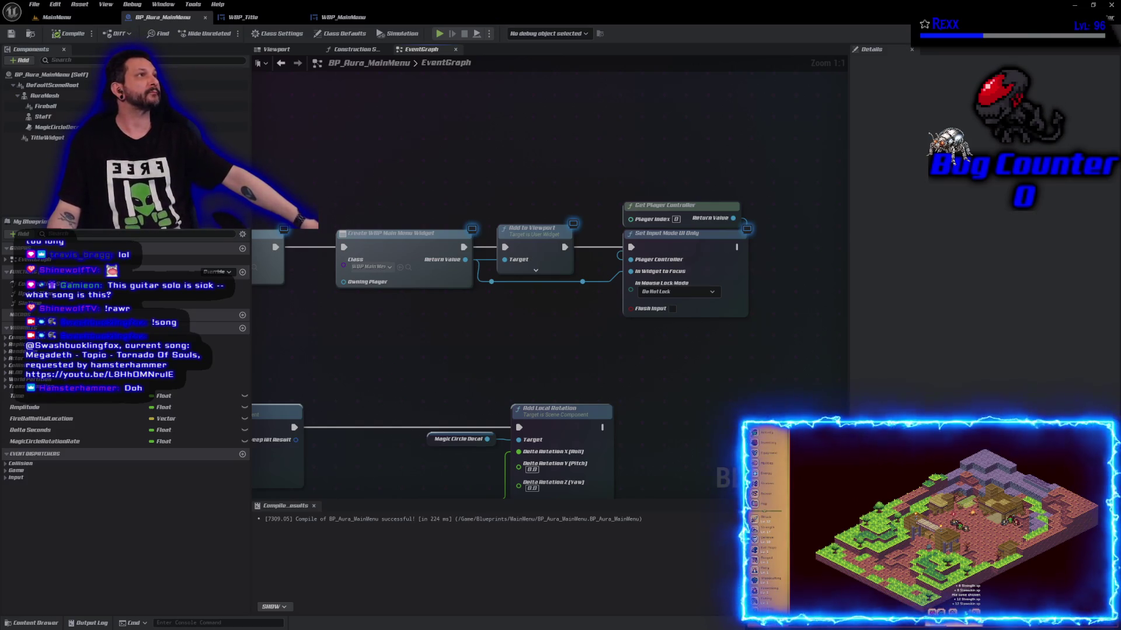
- Add a Set Show Mouse Cursor node ticked to true after UI-only input, then compile
{"action": "mouse_move", "coordinate": [748, 145]}
{"action": "left_mouse_down"}
{"action": "mouse_move", "coordinate": [593, 197]}
{"action": "mouse_move", "coordinate": [609, 241]}
{"action": "left_mouse_up"}
{"action": "type", "text": "set"}
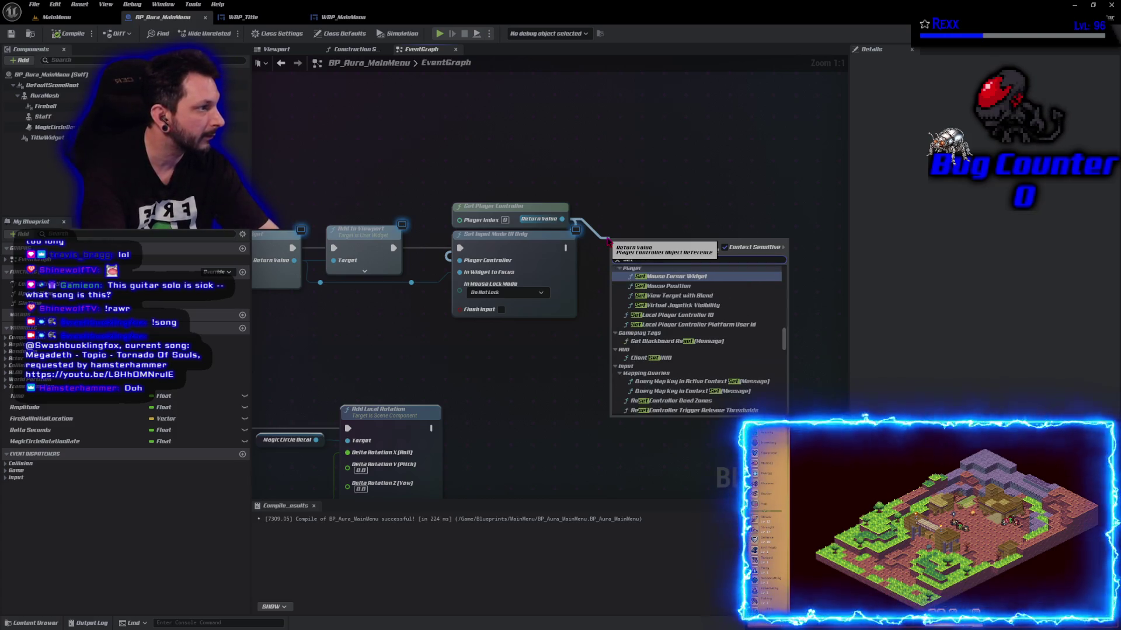
{"action": "type", "text": " show mo"}
{"action": "key", "text": "Return"}
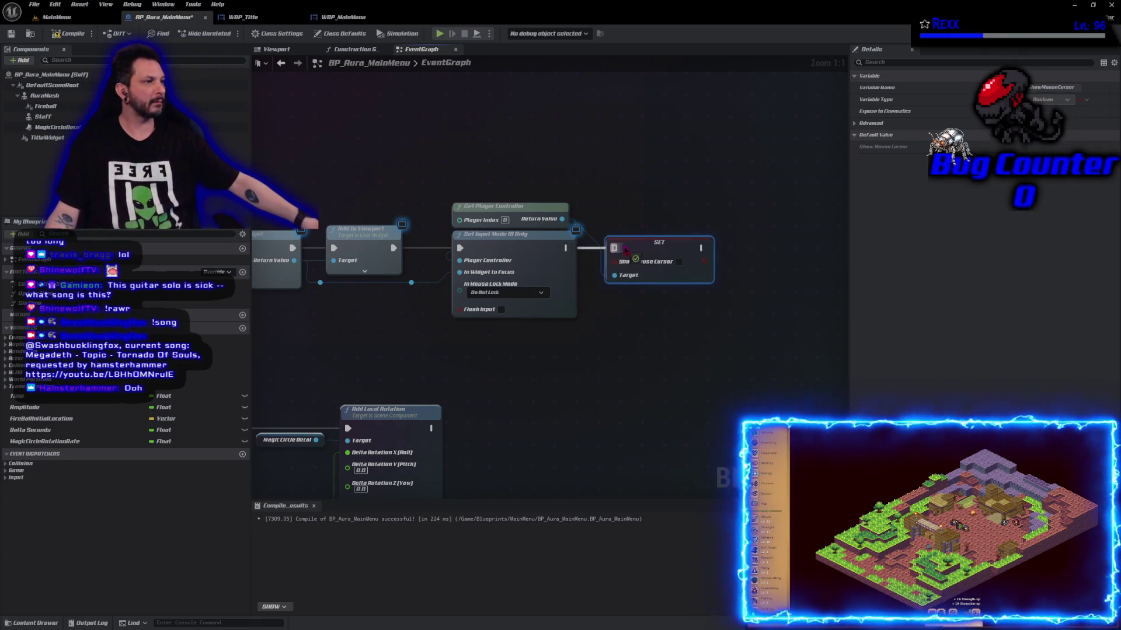
{"action": "left_click", "coordinate": [680, 263]}
{"action": "left_click", "coordinate": [69, 33]}
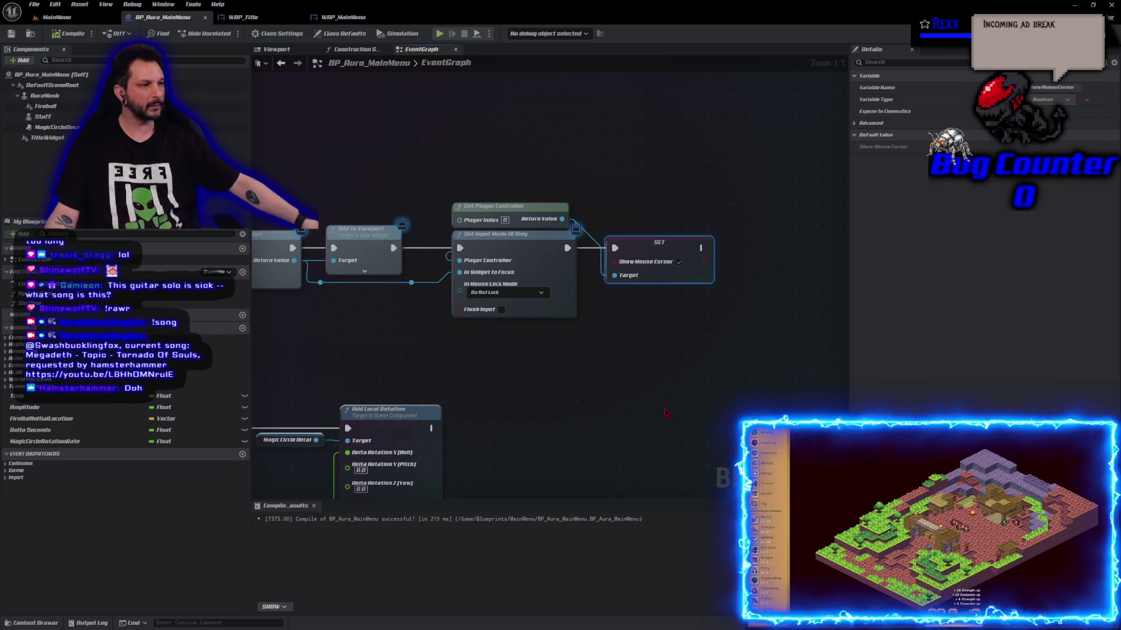
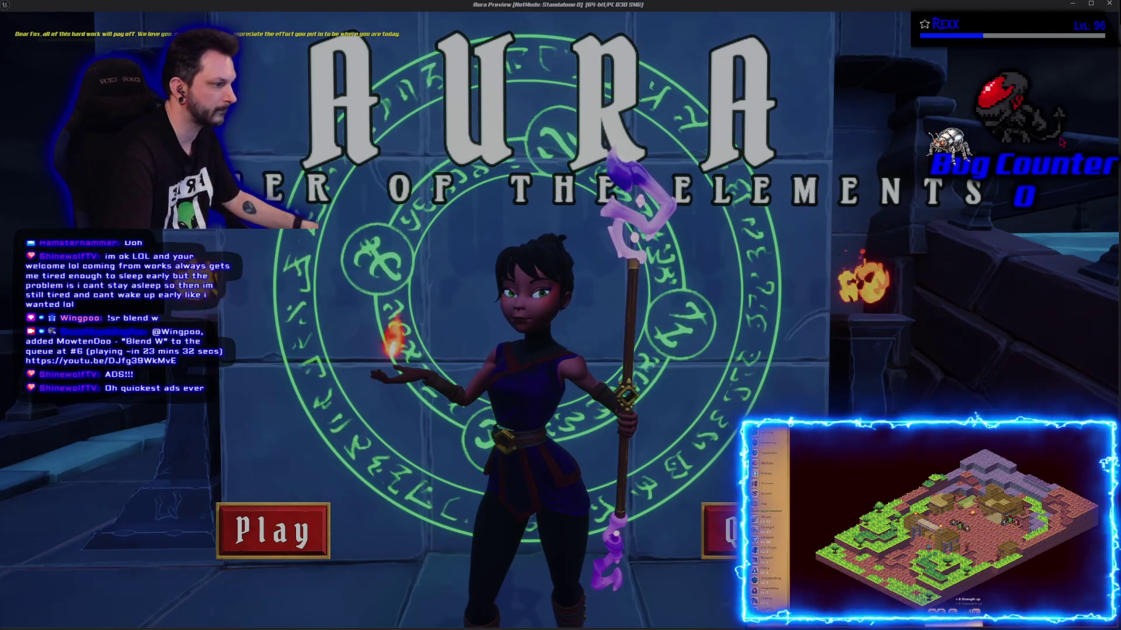
- Adjust the Play button's Position X, nudging it slightly left, and check each change in the game preview
{"action": "key", "text": "Escape"}
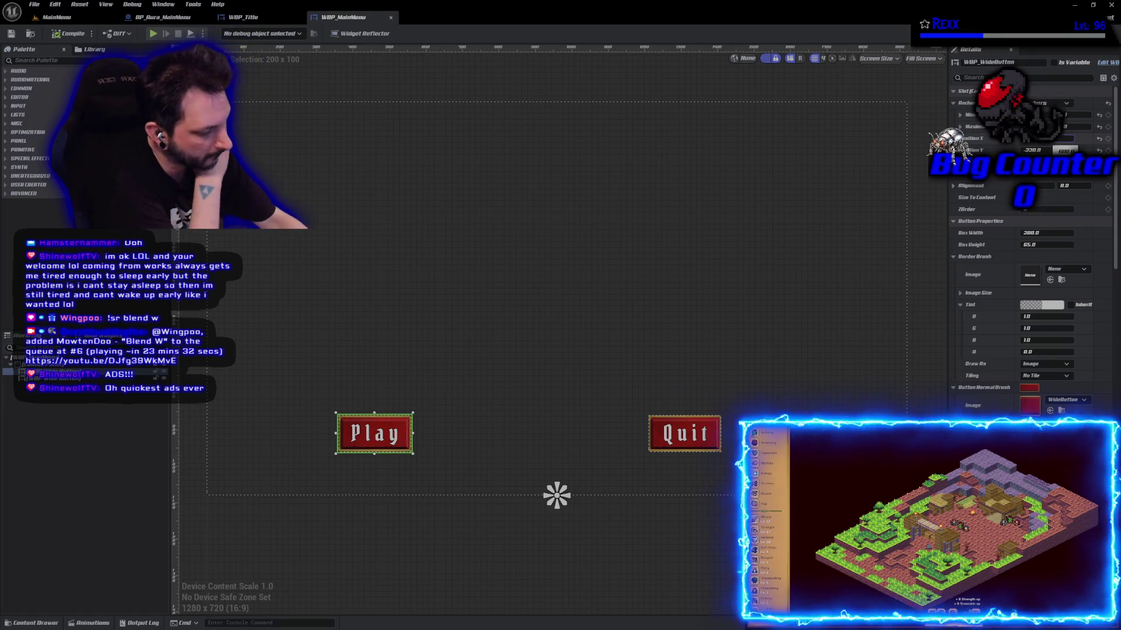
{"action": "key", "text": "Tab"}
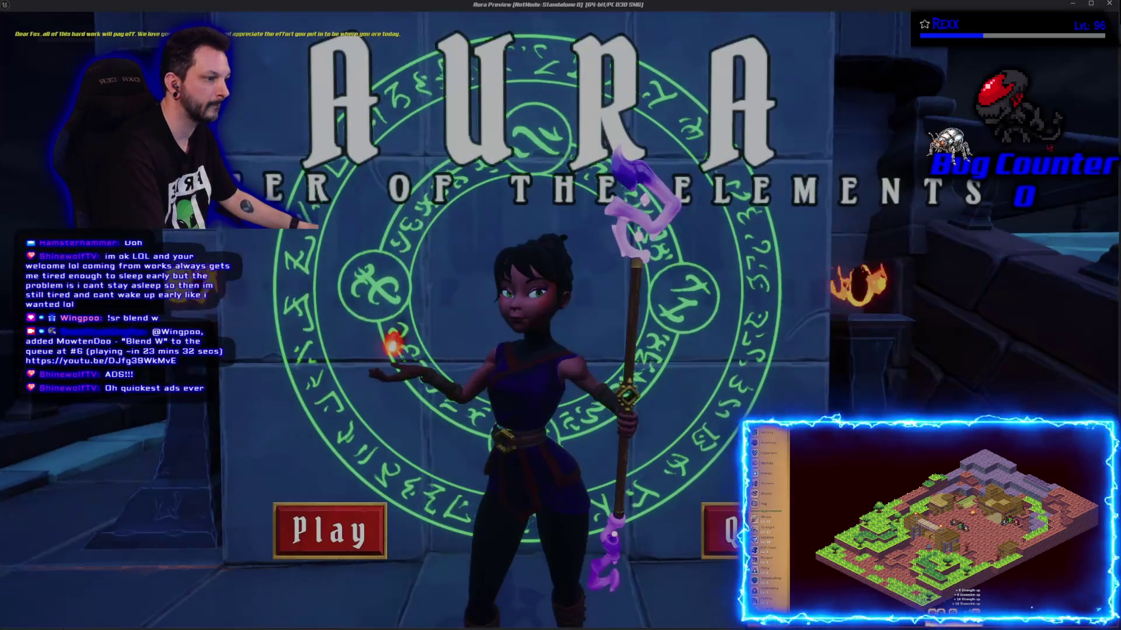
{"action": "key", "text": "Escape"}
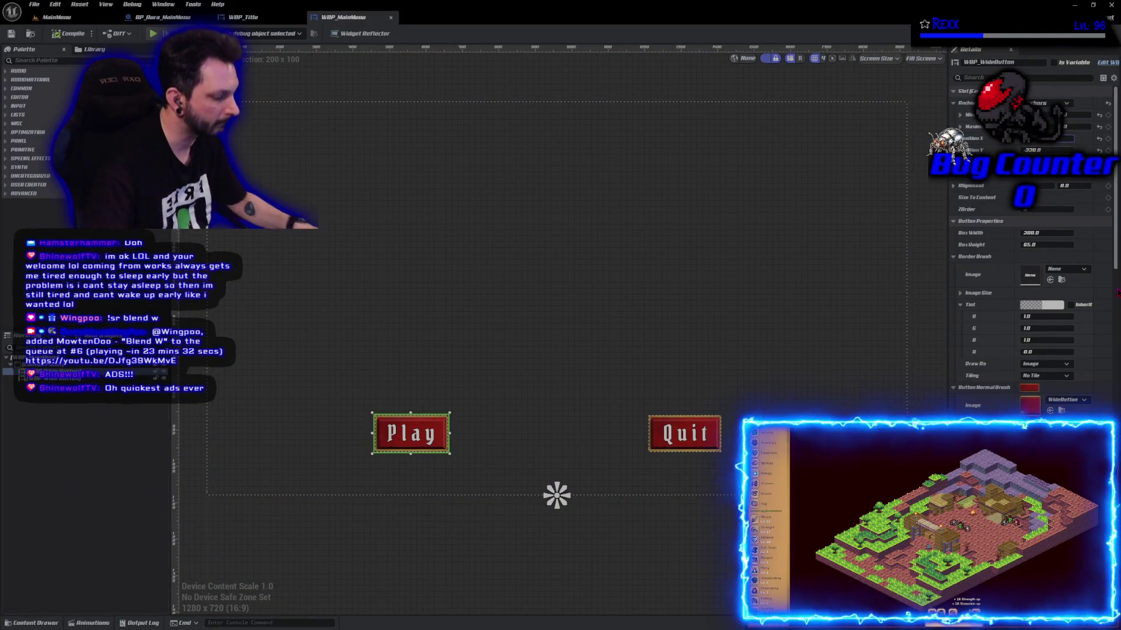
{"action": "key", "text": "Left"}
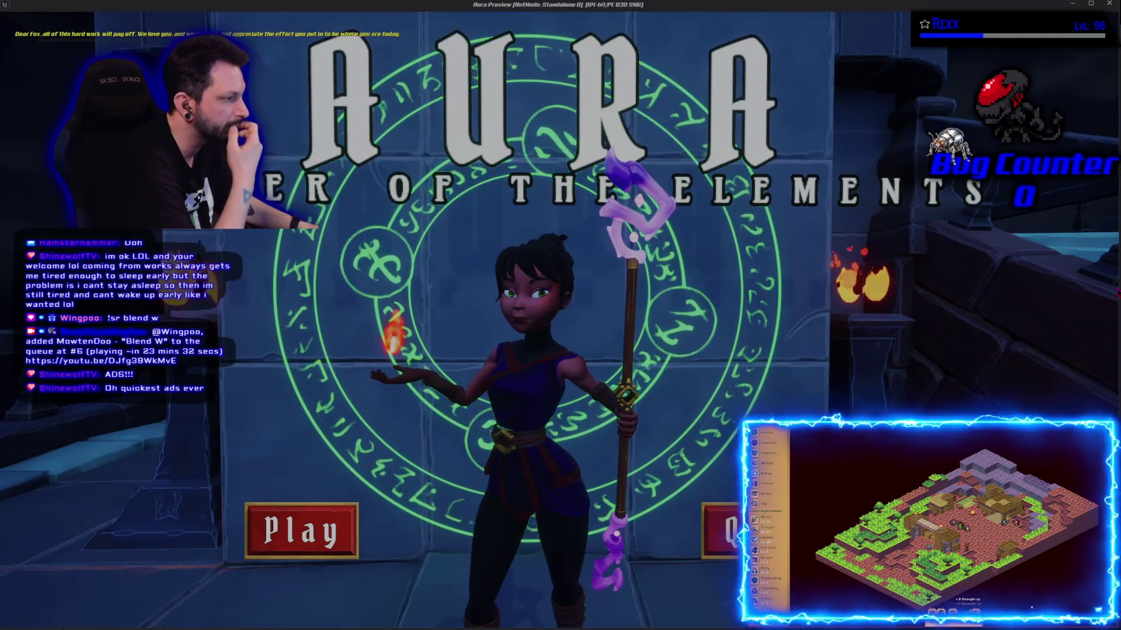
{"action": "key", "text": "Escape"}
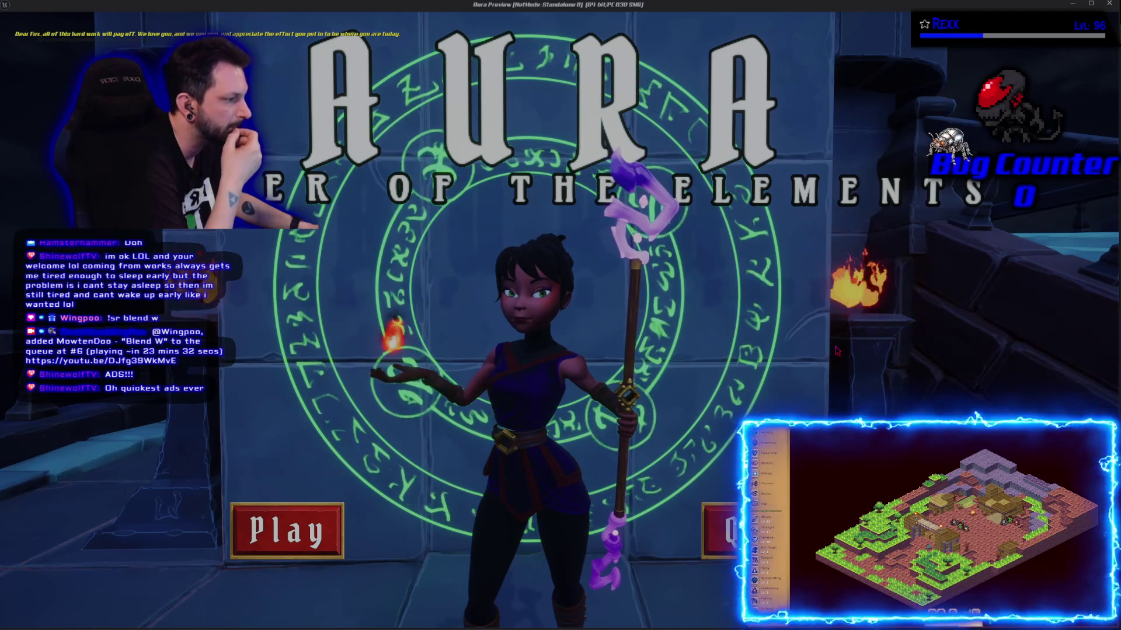
{"action": "key", "text": "Escape"}
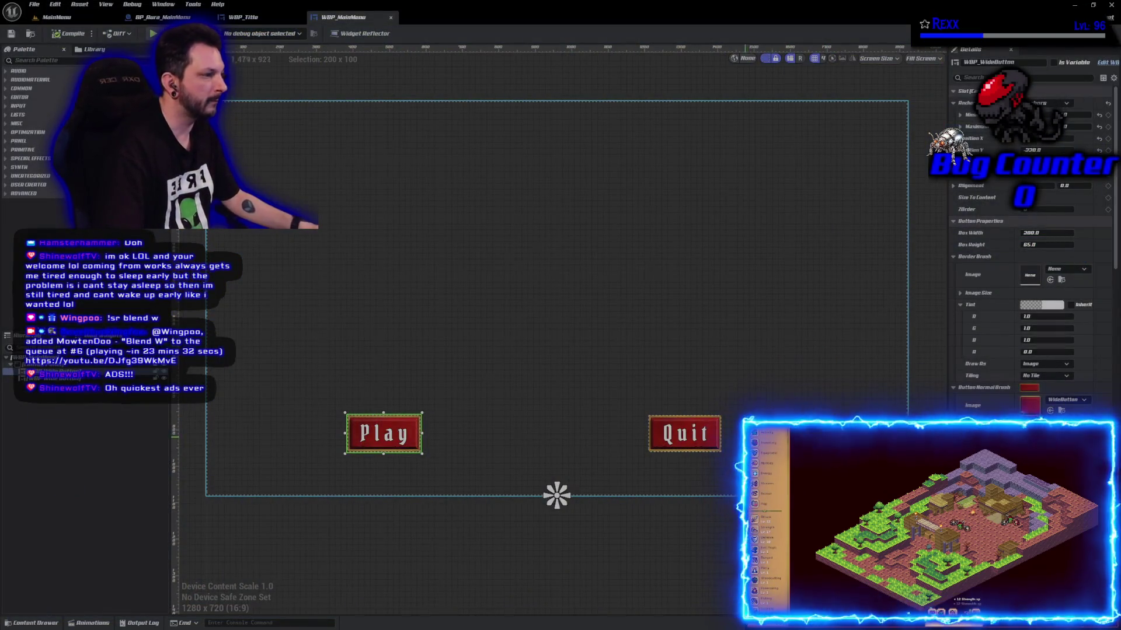
- Set Position Y to -250 on both the Play and Quit buttons
{"action": "left_click", "coordinate": [704, 441], "text": "ctrl"}
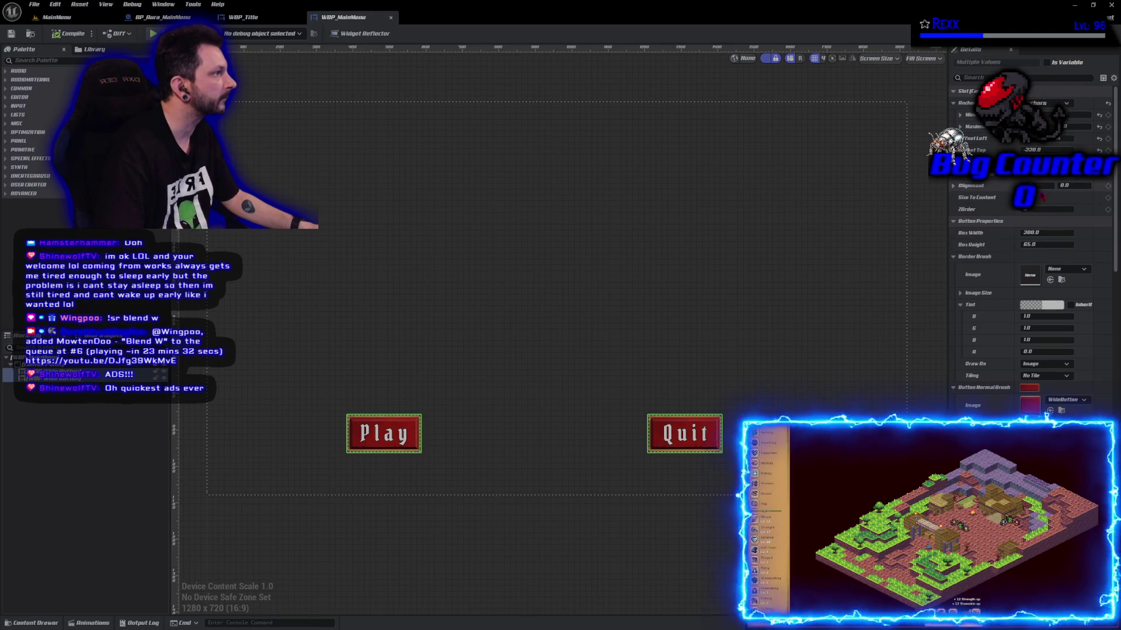
{"action": "left_click", "coordinate": [377, 442]}
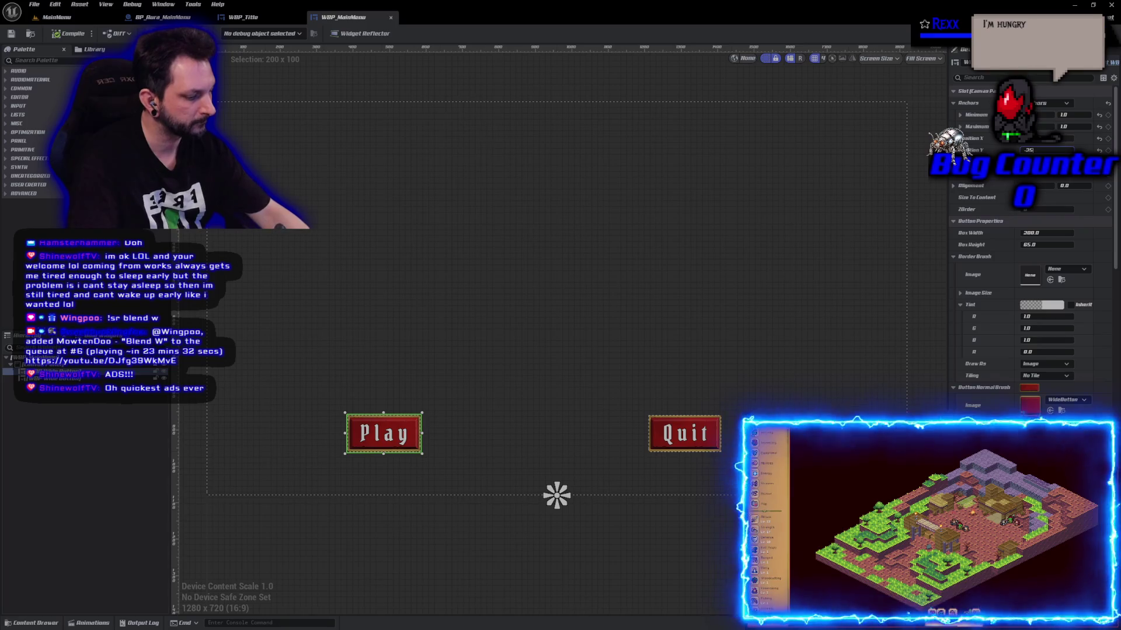
{"action": "key", "text": "Return"}
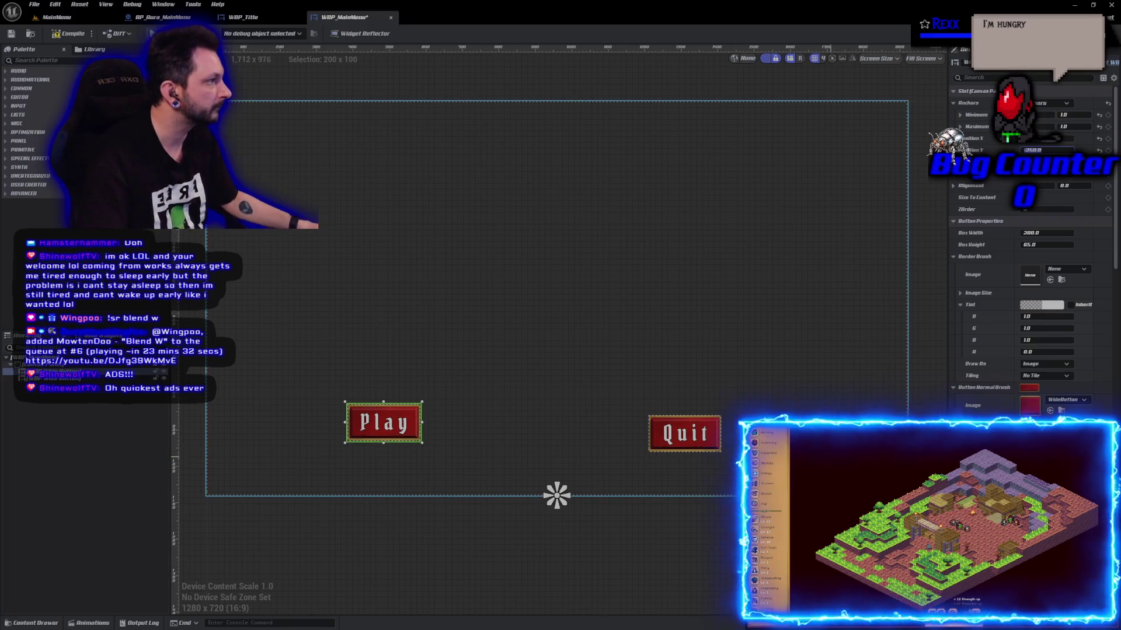
{"action": "left_click", "coordinate": [684, 433]}
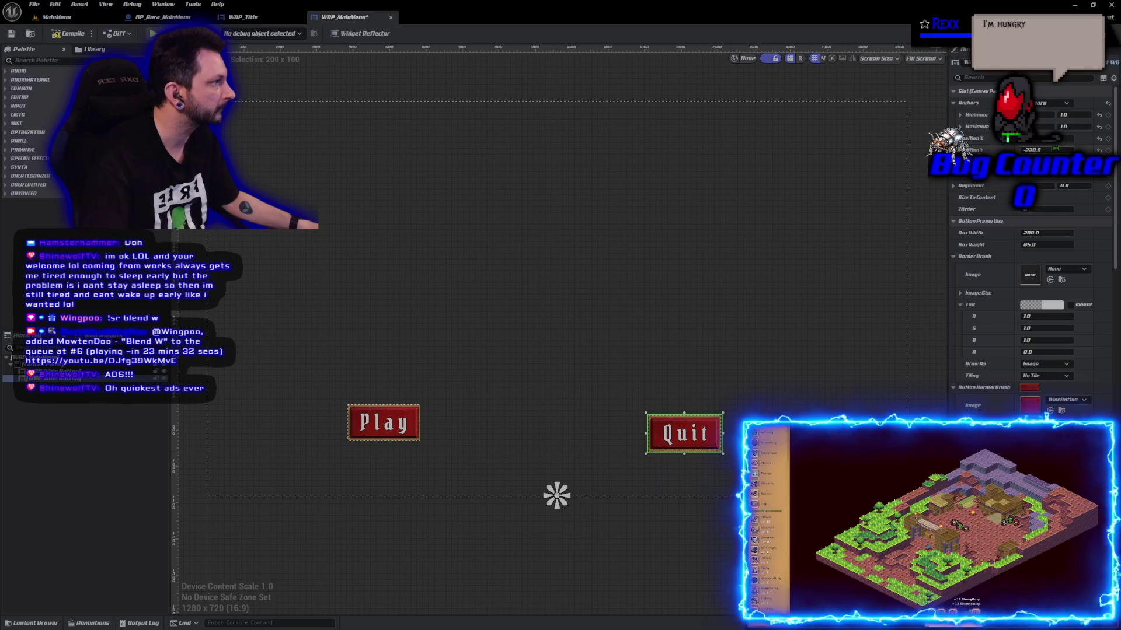
{"action": "type", "text": "-25"}
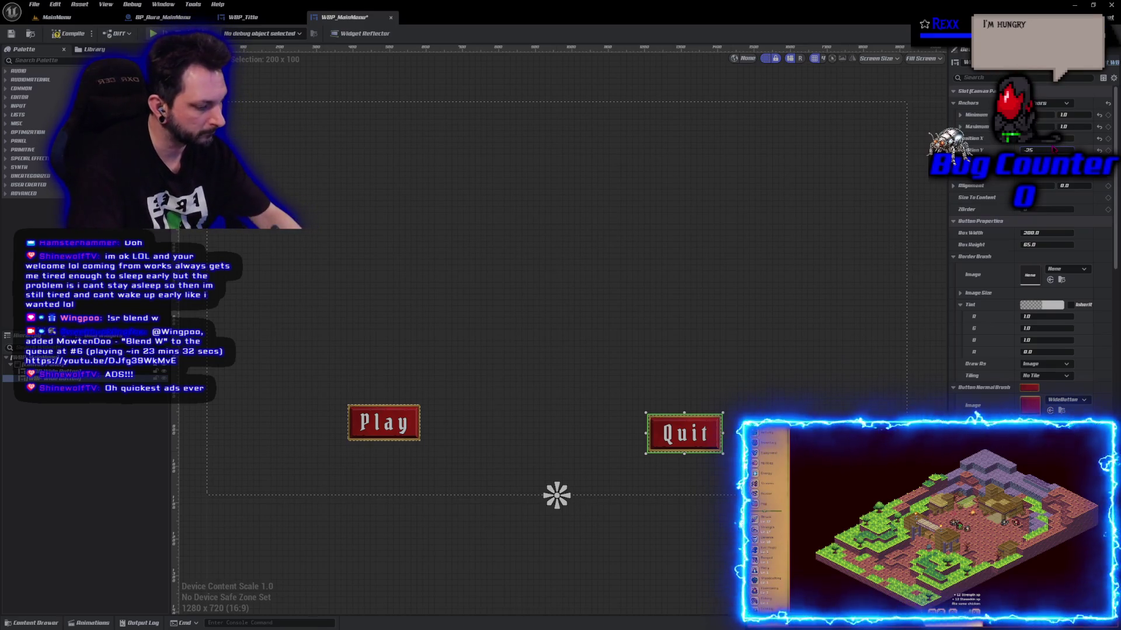
{"action": "key", "text": "Return"}
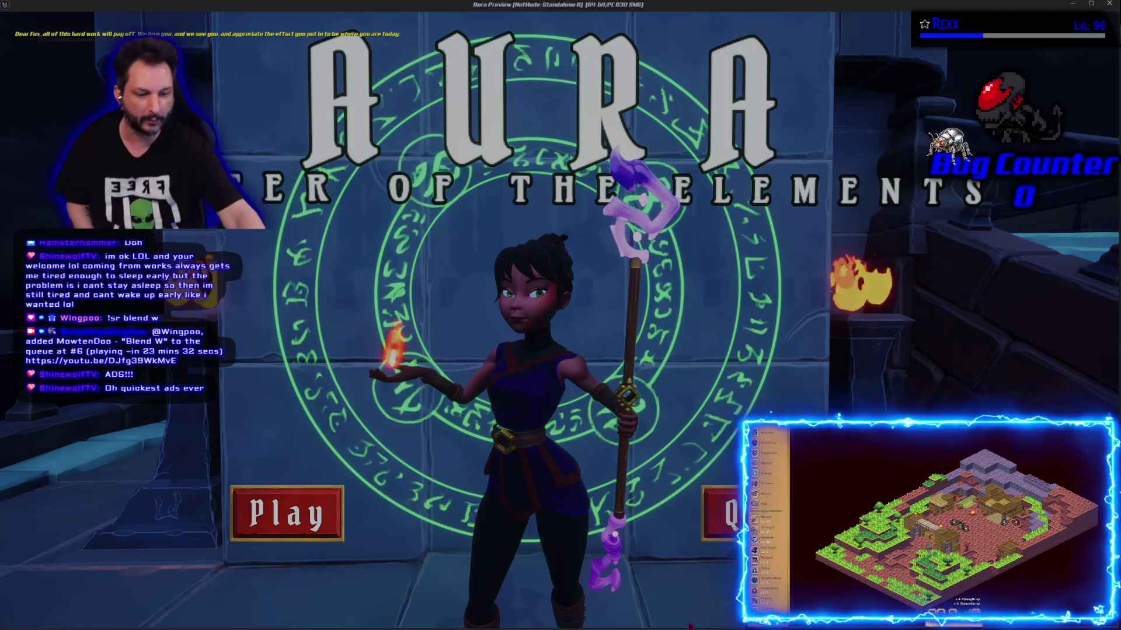
- Exit the game preview and clear the button selection on the menu canvas
{"action": "key", "text": "Escape"}
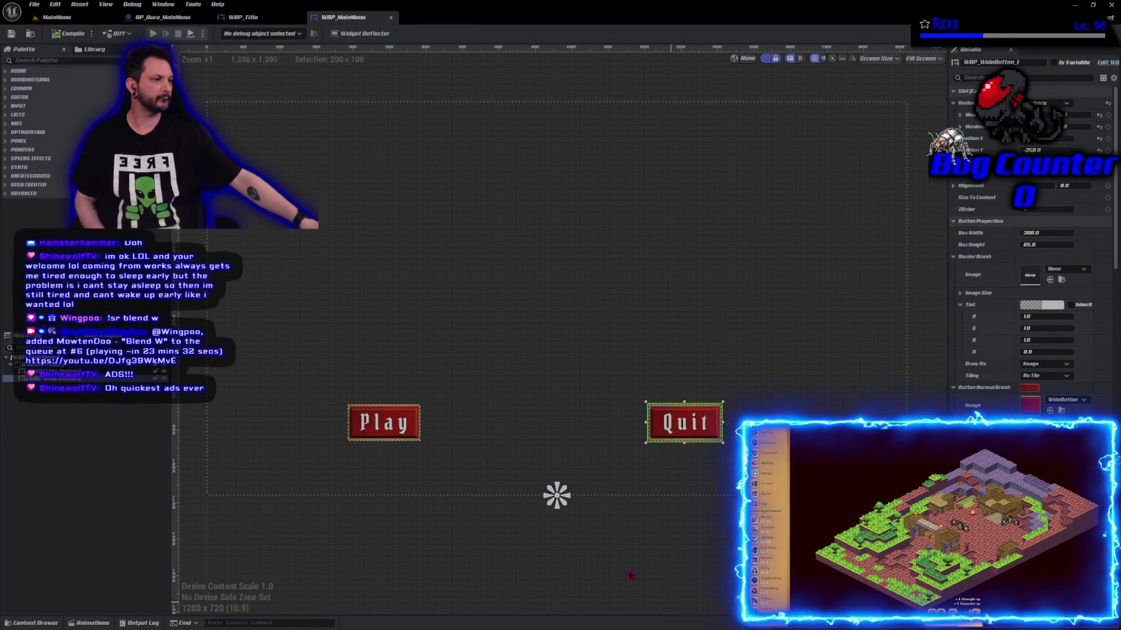
{"action": "left_click", "coordinate": [527, 535]}
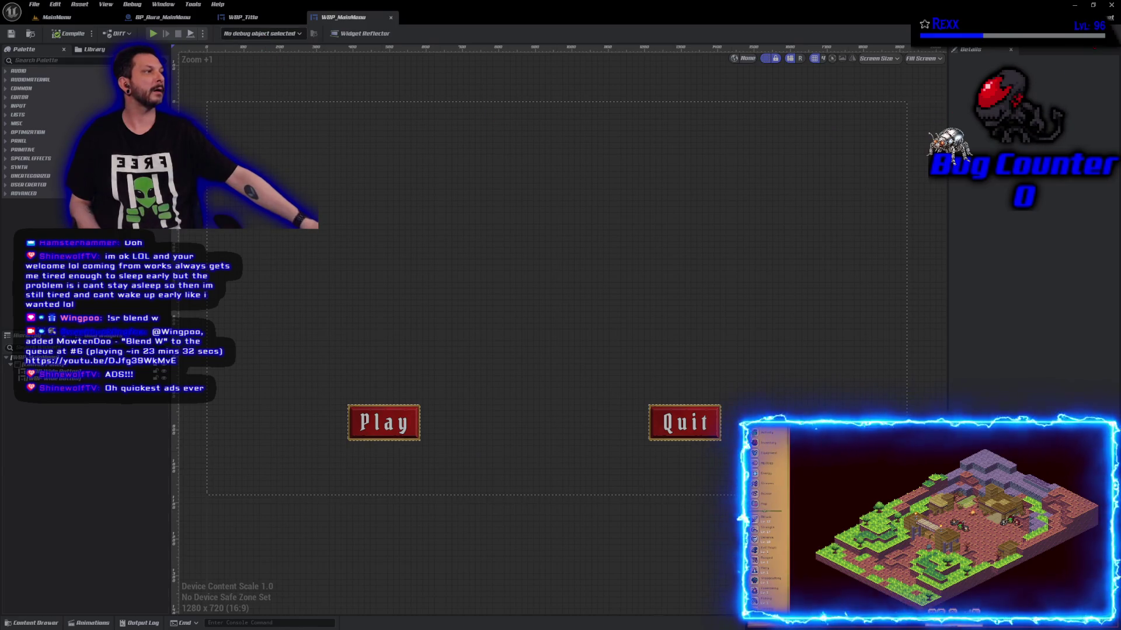
- Tick Is Variable on the selected button and save WBP_MainMenu
{"action": "left_click", "coordinate": [1108, 17]}
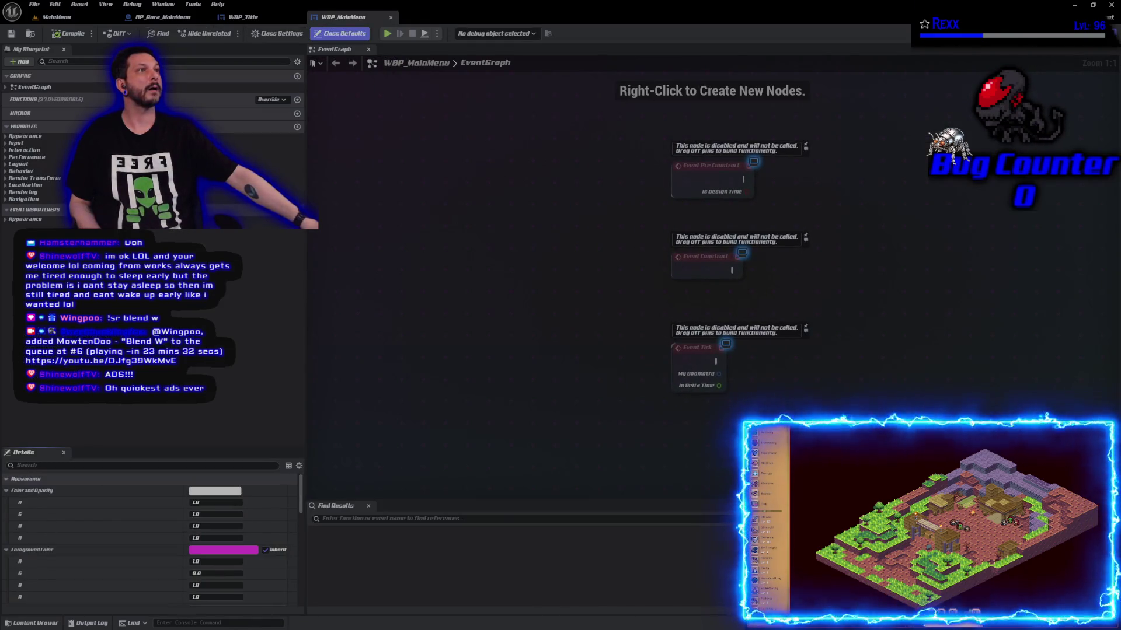
{"action": "key", "text": "shift+F12"}
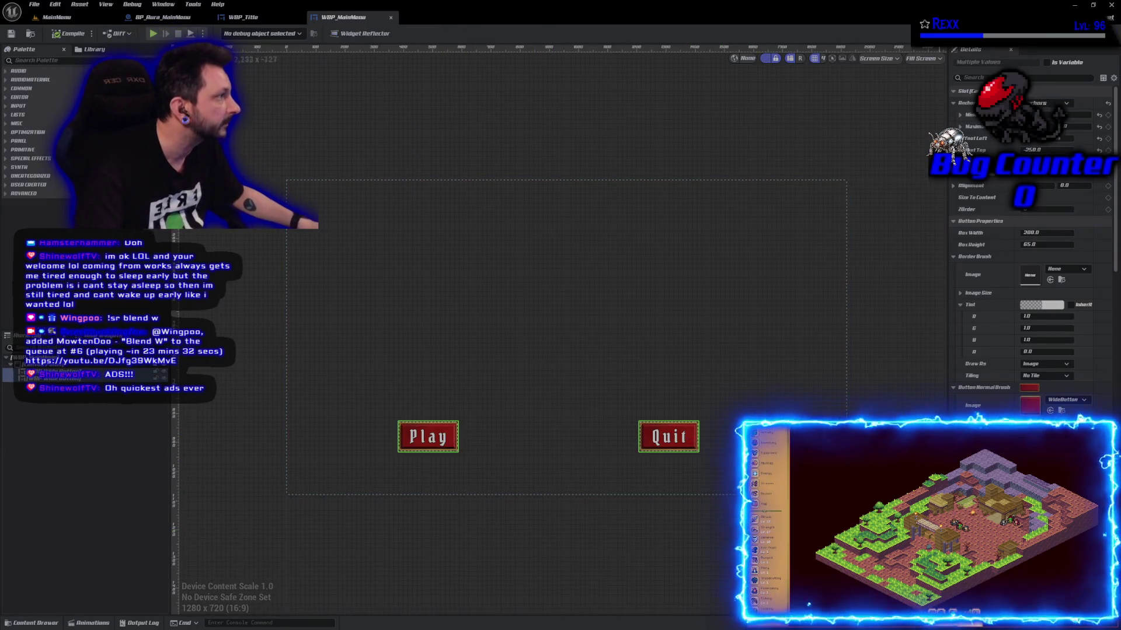
{"action": "left_click", "coordinate": [1047, 62]}
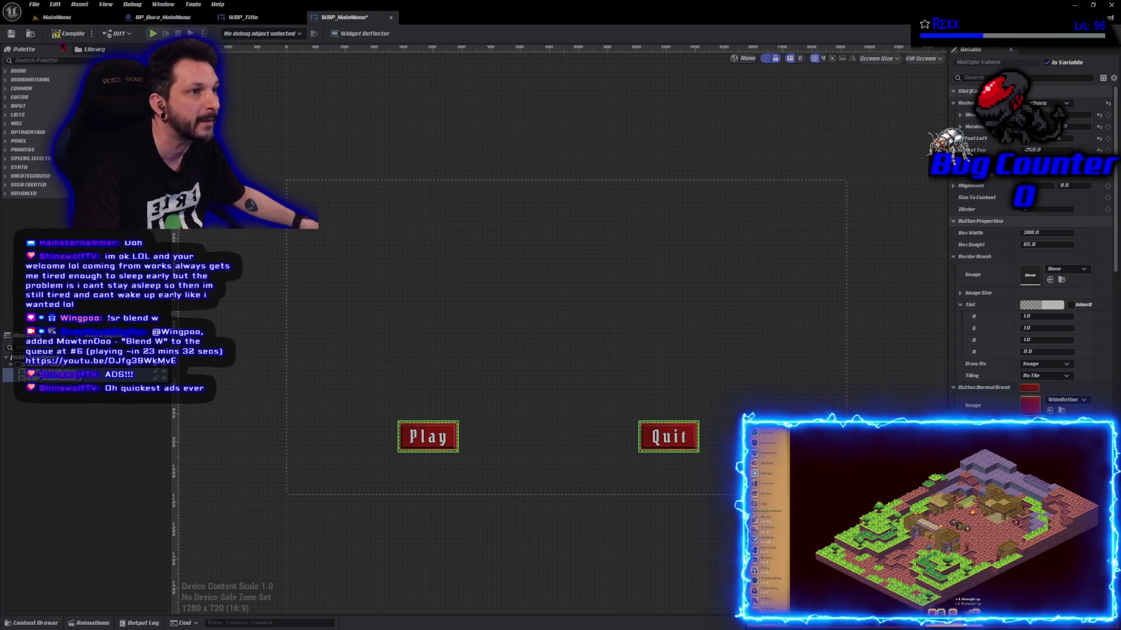
{"action": "left_click", "coordinate": [11, 33]}
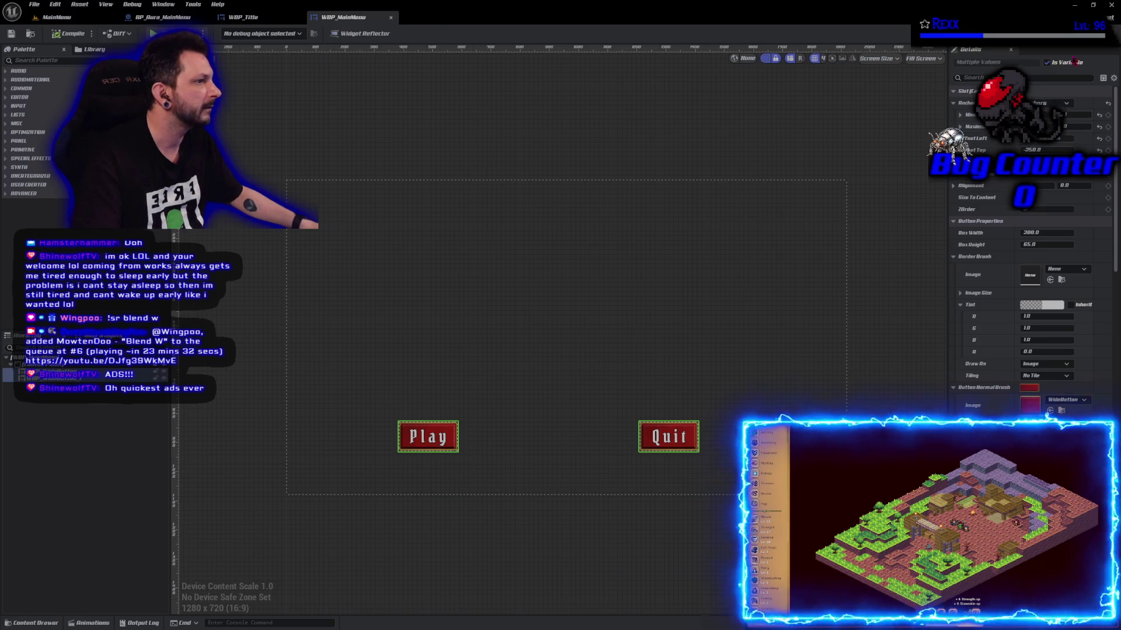
{"action": "left_click", "coordinate": [1097, 33]}
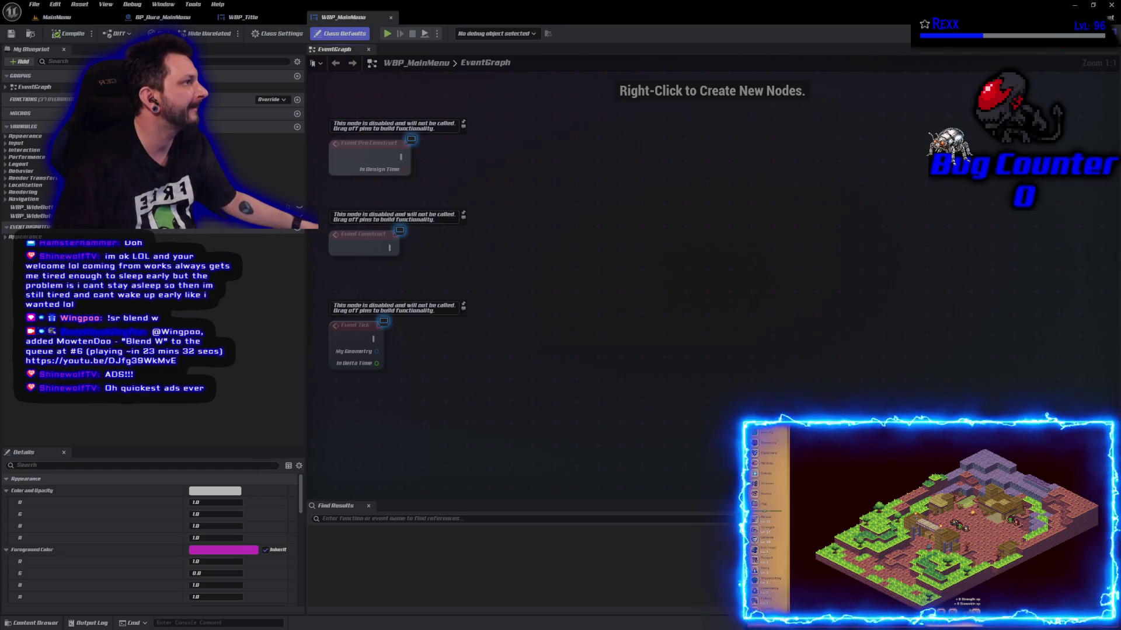
- Rename the Quit button to Button_Quit and save the widget blueprint
{"action": "key", "text": "ctrl+shift+d"}
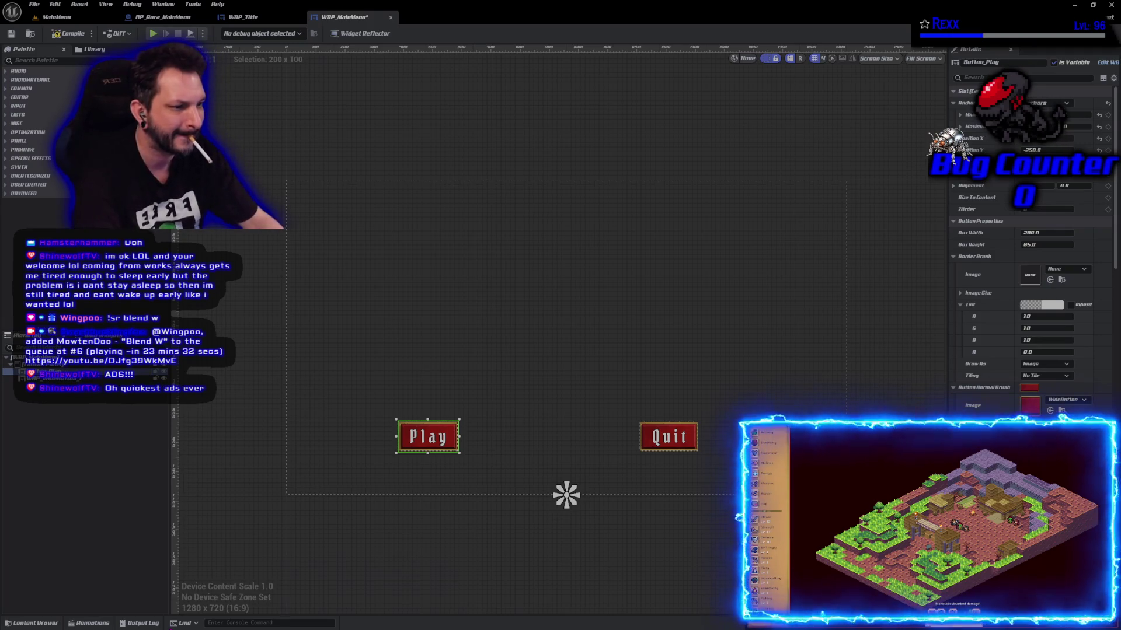
{"action": "left_click", "coordinate": [669, 437]}
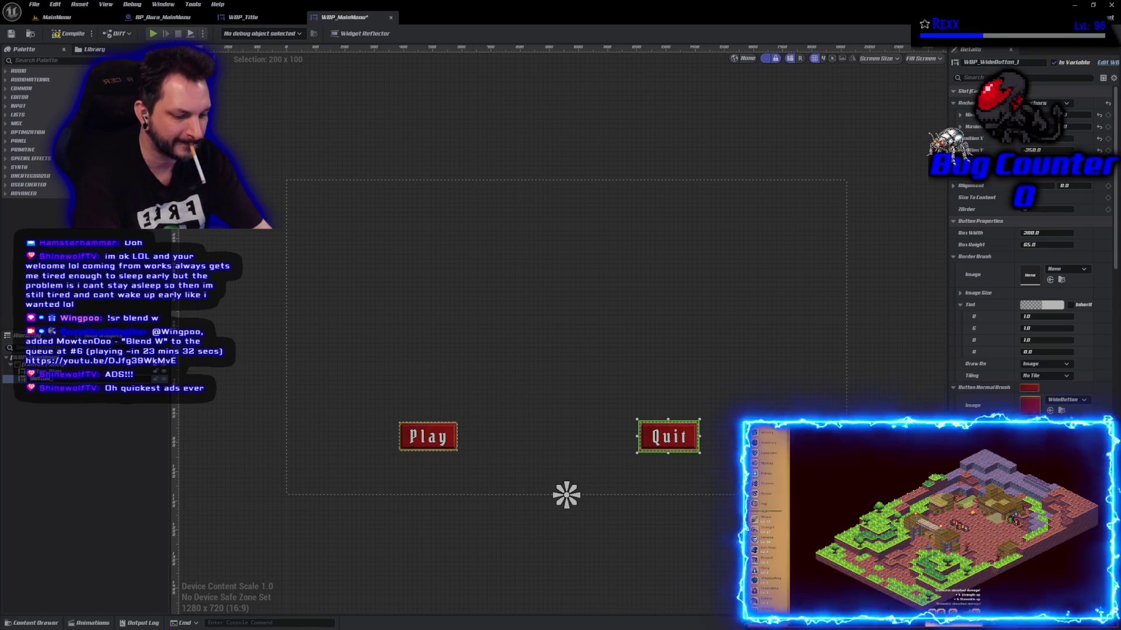
{"action": "key", "text": "Return"}
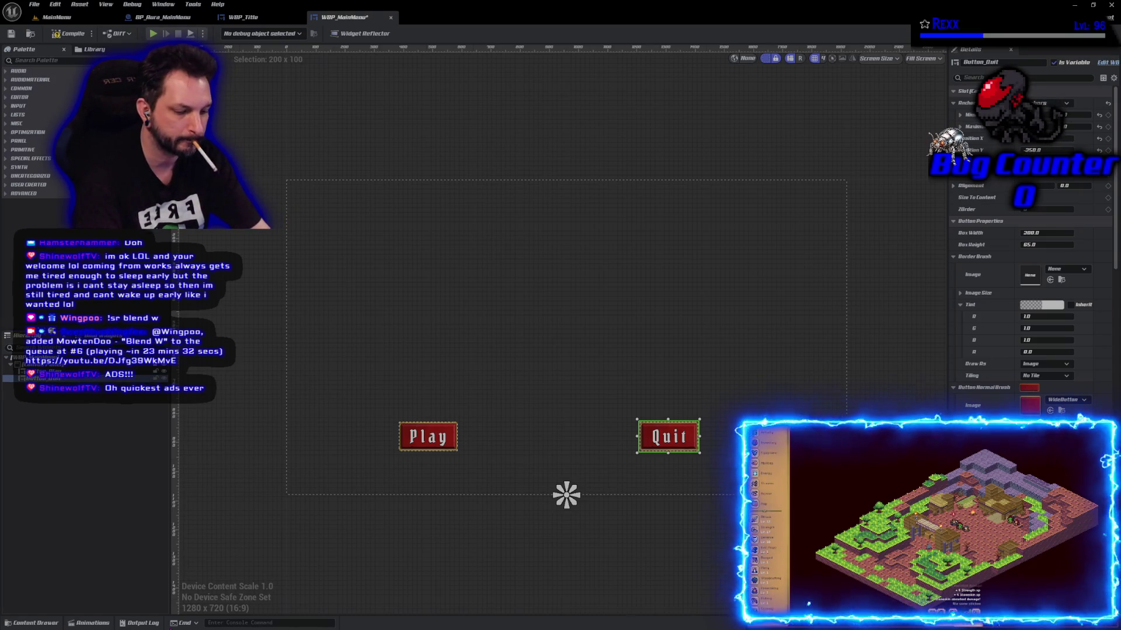
{"action": "key", "text": "ctrl+s"}
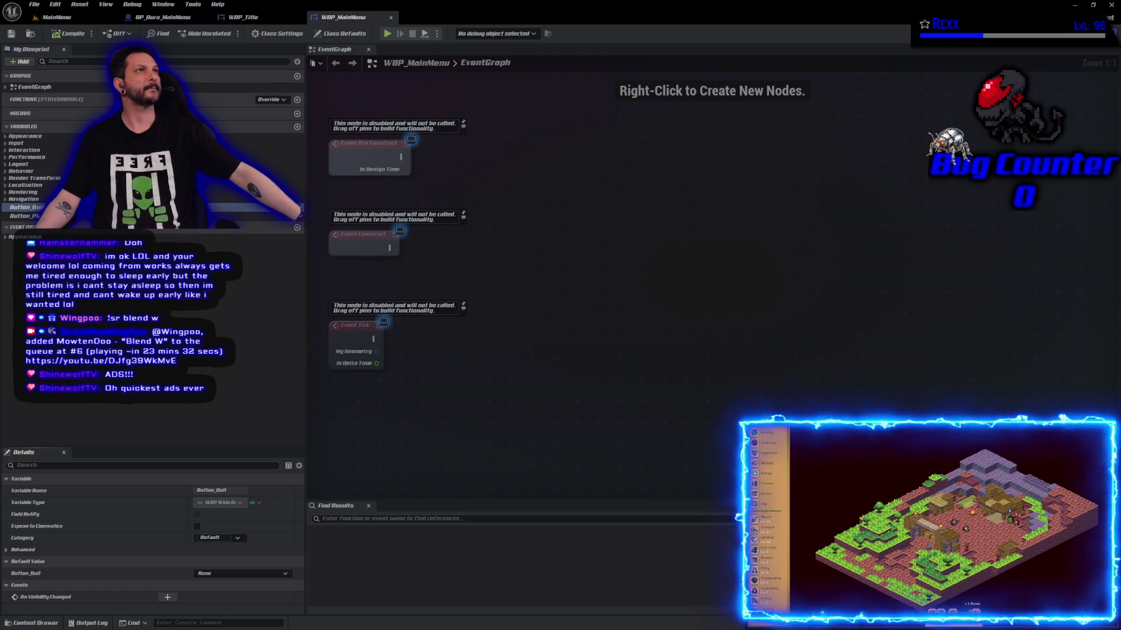
- Place Button Quit and Button Play references, each with a Get Button node
{"action": "mouse_move", "coordinate": [37, 207]}
{"action": "left_mouse_down"}
{"action": "mouse_move", "coordinate": [340, 221]}
{"action": "mouse_move", "coordinate": [638, 213]}
{"action": "left_mouse_up"}
{"action": "left_click_drag", "start_coordinate": [36, 216], "coordinate": [651, 123]}
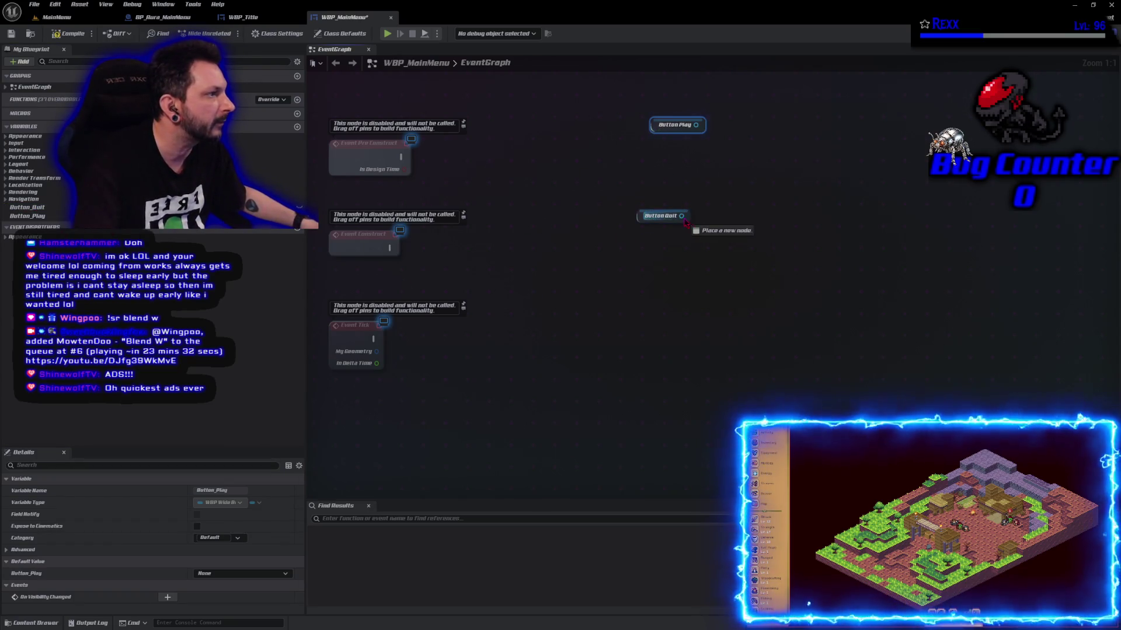
{"action": "left_click_drag", "start_coordinate": [685, 222], "coordinate": [704, 215]}
{"action": "type", "text": "get butto"}
{"action": "key", "text": "Return"}
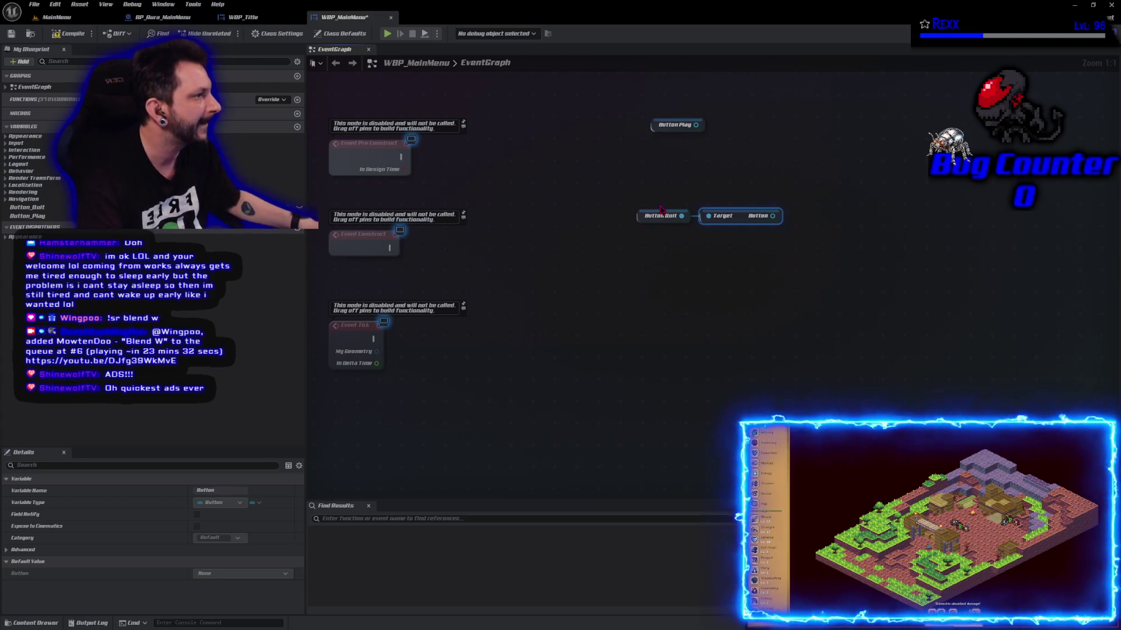
{"action": "left_click_drag", "start_coordinate": [695, 125], "coordinate": [716, 124]}
{"action": "type", "text": "get butt"}
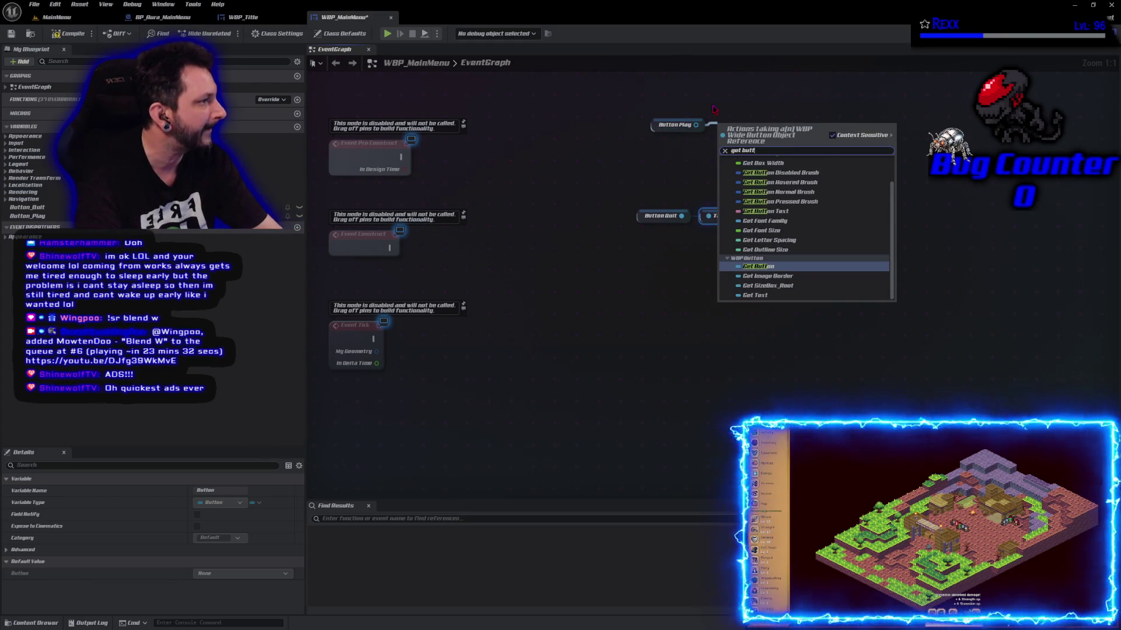
{"action": "key", "text": "Return"}
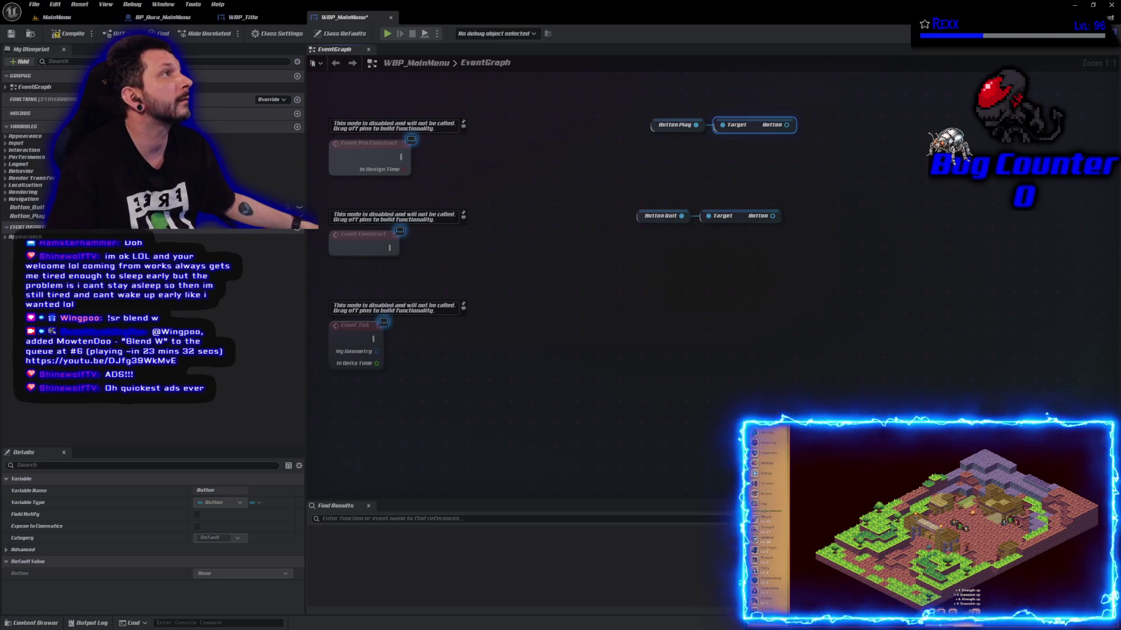
- Bind Button Quit's On Clicked to a custom event from Event Construct, then compile and save
{"action": "left_click_drag", "start_coordinate": [772, 216], "coordinate": [810, 221]}
{"action": "type", "text": "on clicked"}
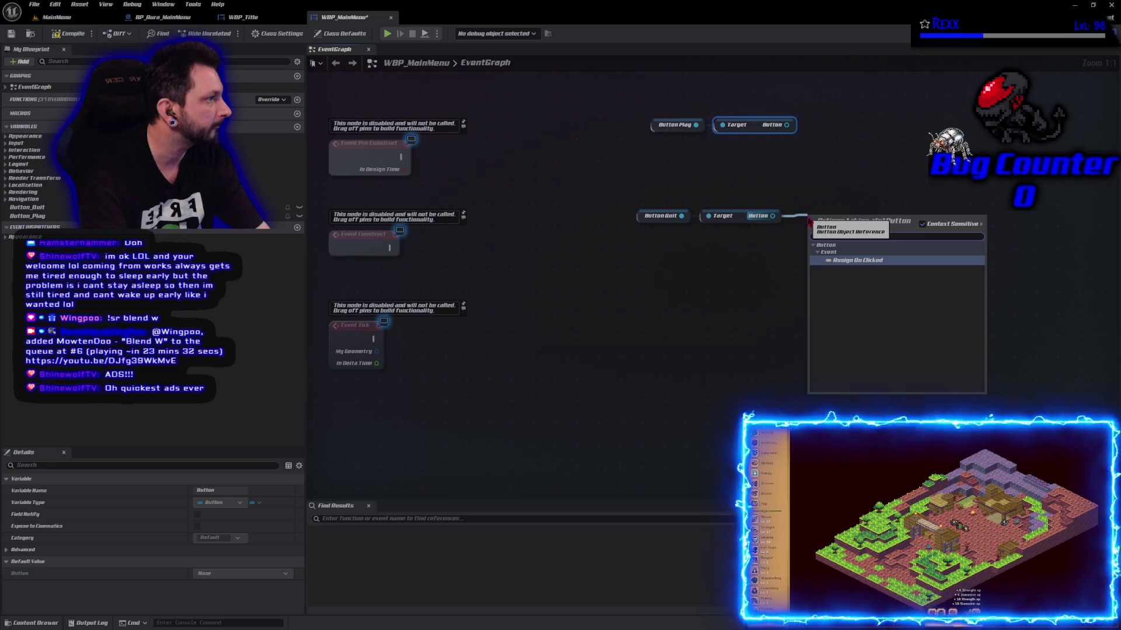
{"action": "key", "text": "Return"}
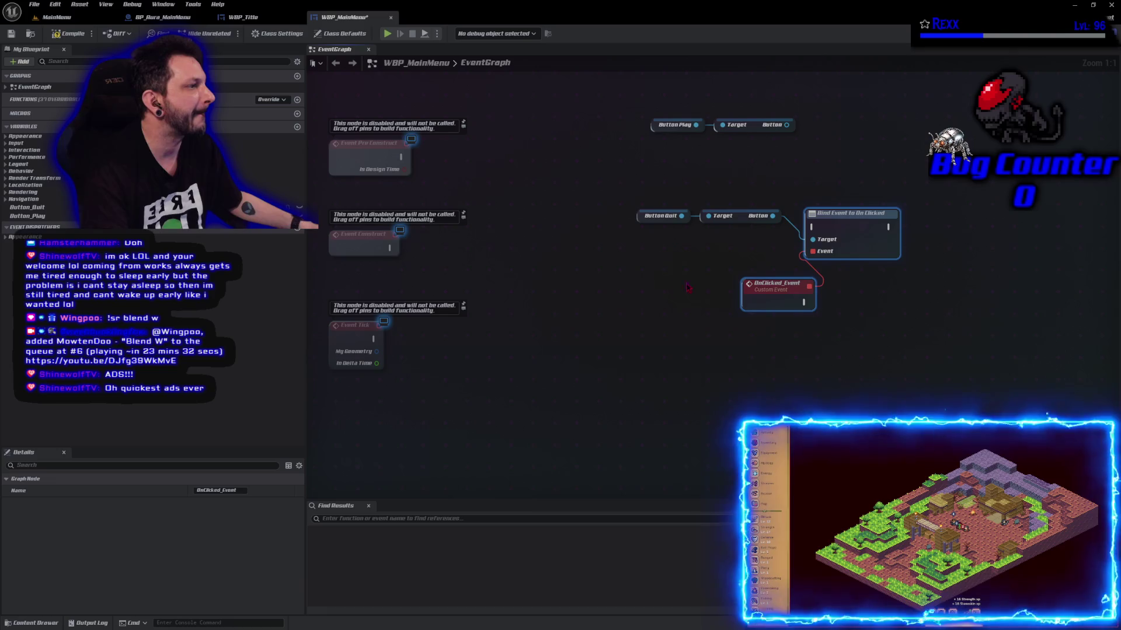
{"action": "mouse_move", "coordinate": [389, 247]}
{"action": "left_mouse_down"}
{"action": "mouse_move", "coordinate": [781, 250]}
{"action": "mouse_move", "coordinate": [814, 228]}
{"action": "left_mouse_up"}
{"action": "mouse_move", "coordinate": [636, 178]}
{"action": "left_mouse_down"}
{"action": "mouse_move", "coordinate": [724, 200]}
{"action": "mouse_move", "coordinate": [905, 313]}
{"action": "left_mouse_up"}
{"action": "left_click_drag", "start_coordinate": [835, 215], "coordinate": [833, 236]}
{"action": "left_click", "coordinate": [730, 270]}
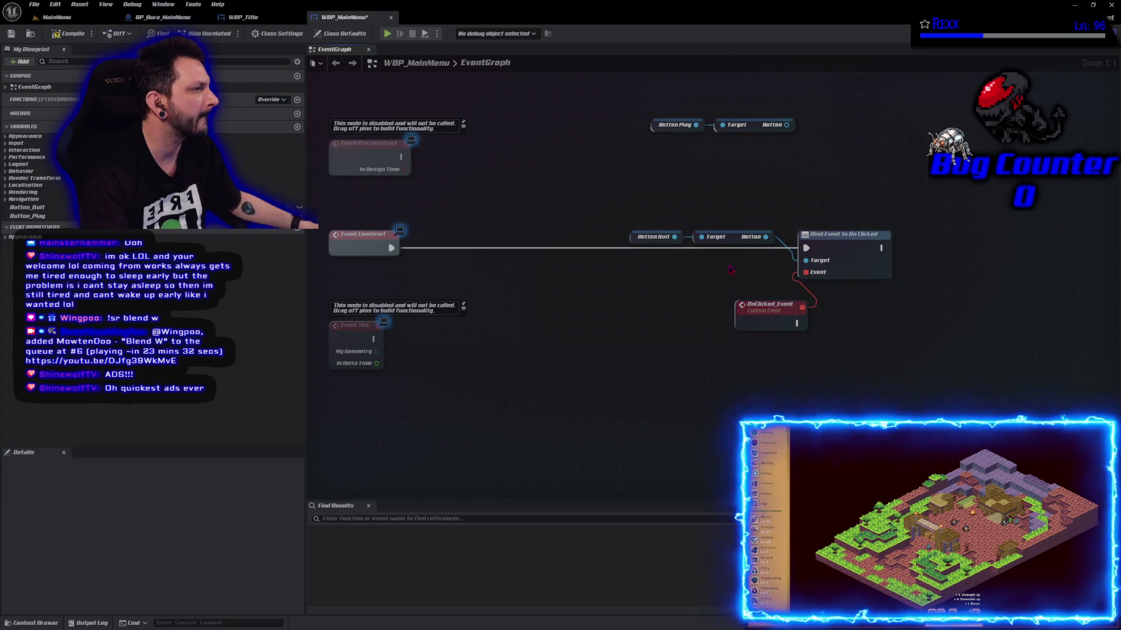
{"action": "mouse_move", "coordinate": [666, 222]}
{"action": "left_mouse_down"}
{"action": "mouse_move", "coordinate": [776, 252]}
{"action": "mouse_move", "coordinate": [755, 268]}
{"action": "left_mouse_up"}
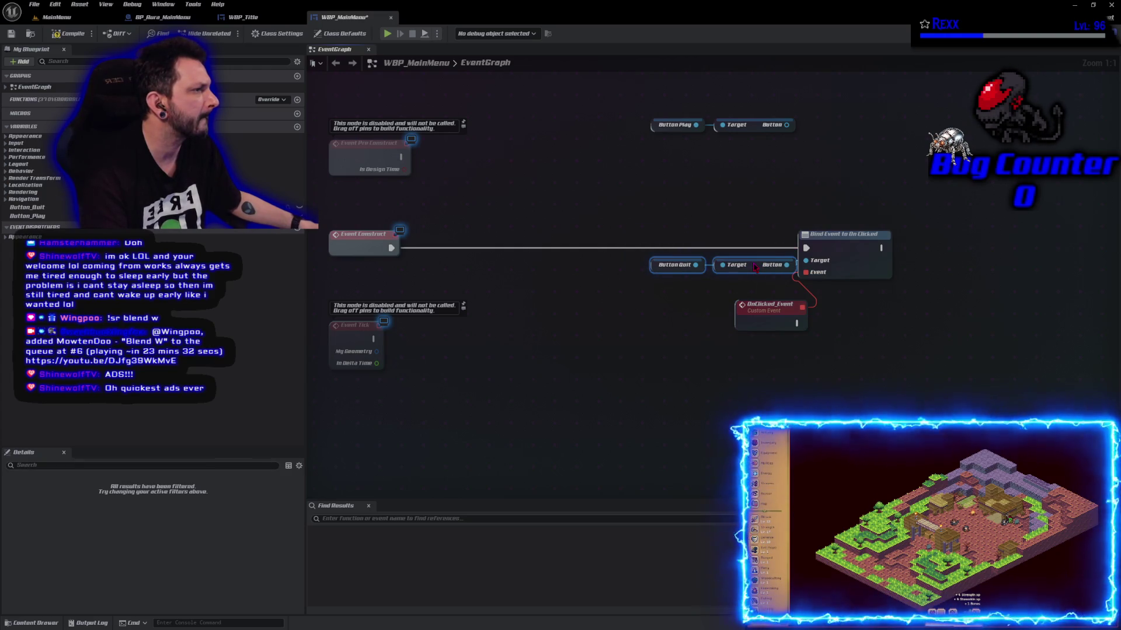
{"action": "left_click_drag", "start_coordinate": [769, 322], "coordinate": [748, 323]}
{"action": "mouse_move", "coordinate": [654, 187]}
{"action": "left_mouse_down"}
{"action": "mouse_move", "coordinate": [891, 385]}
{"action": "mouse_move", "coordinate": [859, 283]}
{"action": "mouse_move", "coordinate": [617, 279]}
{"action": "left_mouse_up"}
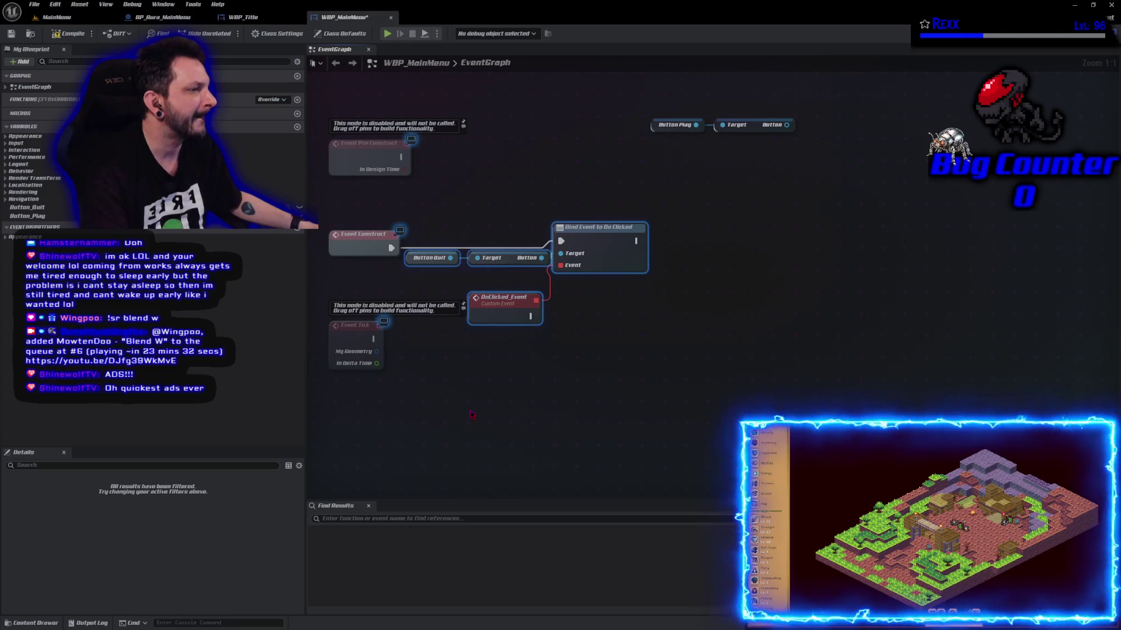
{"action": "left_click", "coordinate": [68, 33]}
{"action": "key", "text": "ctrl+s"}
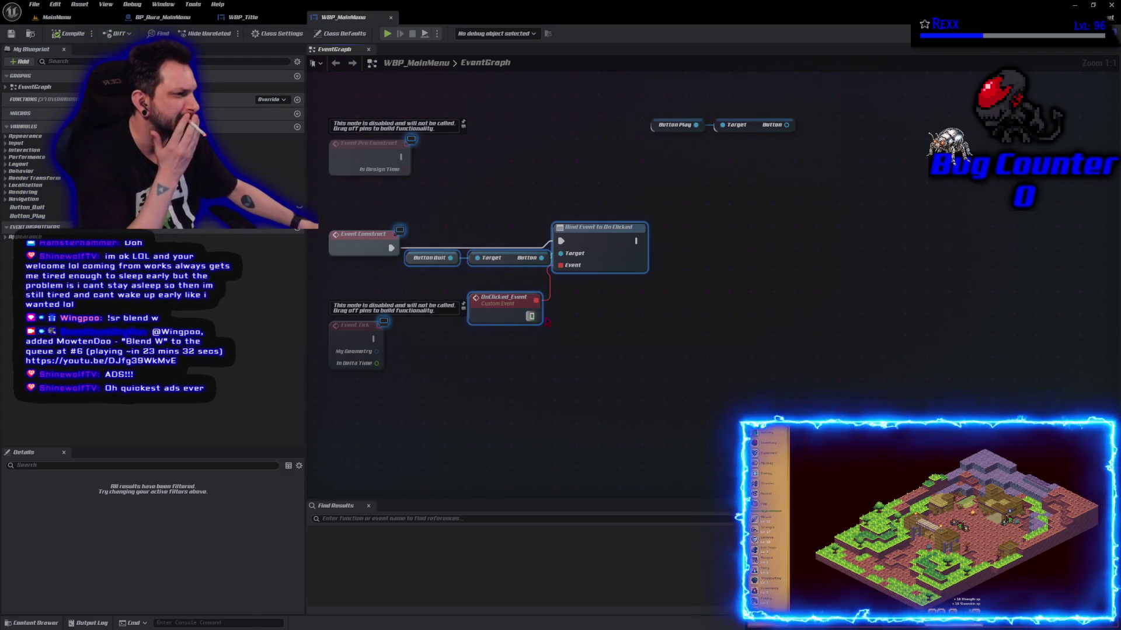
- Make OnClicked_Event call Quit Game and save the blueprint
{"action": "left_click_drag", "start_coordinate": [530, 316], "coordinate": [572, 323]}
{"action": "type", "text": "quit gam"}
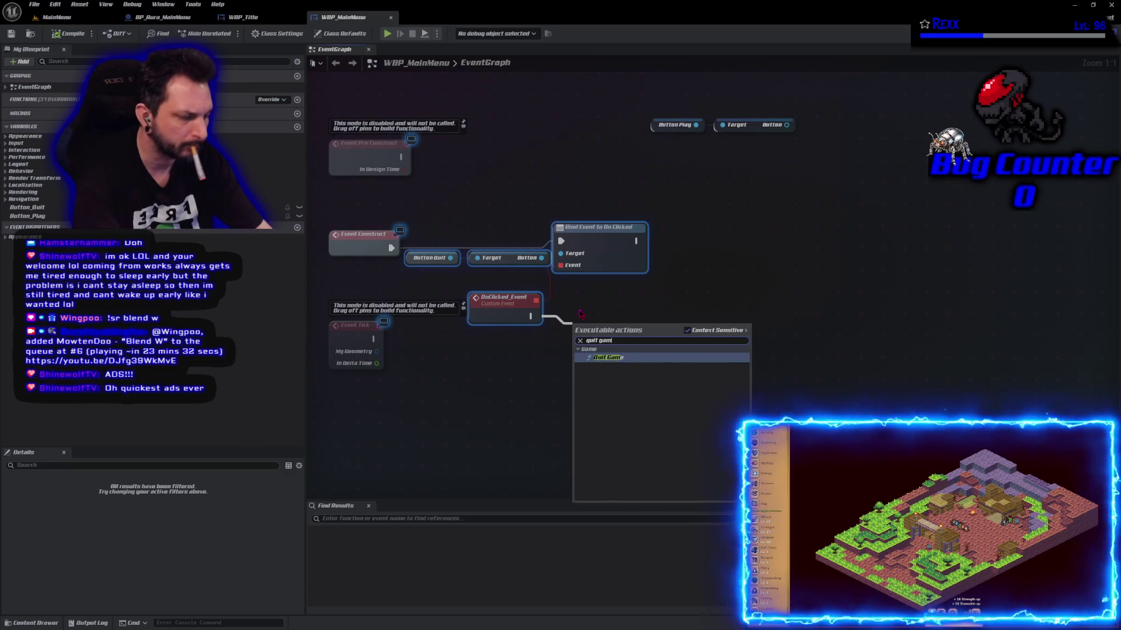
{"action": "key", "text": "Return"}
{"action": "left_click_drag", "start_coordinate": [582, 322], "coordinate": [596, 307]}
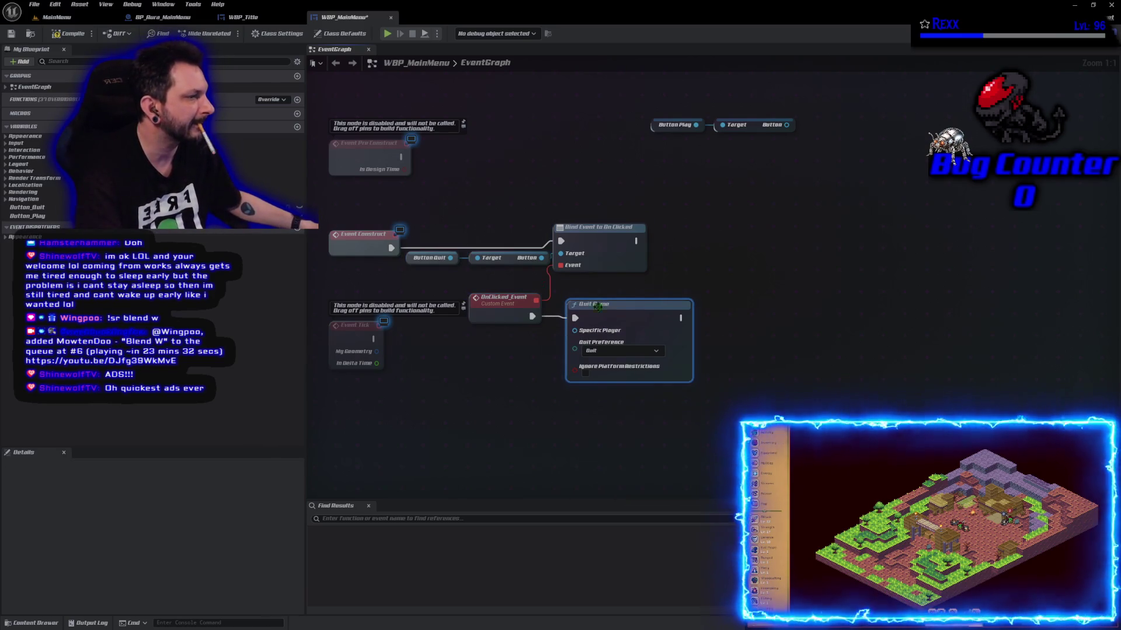
{"action": "left_click", "coordinate": [507, 299]}
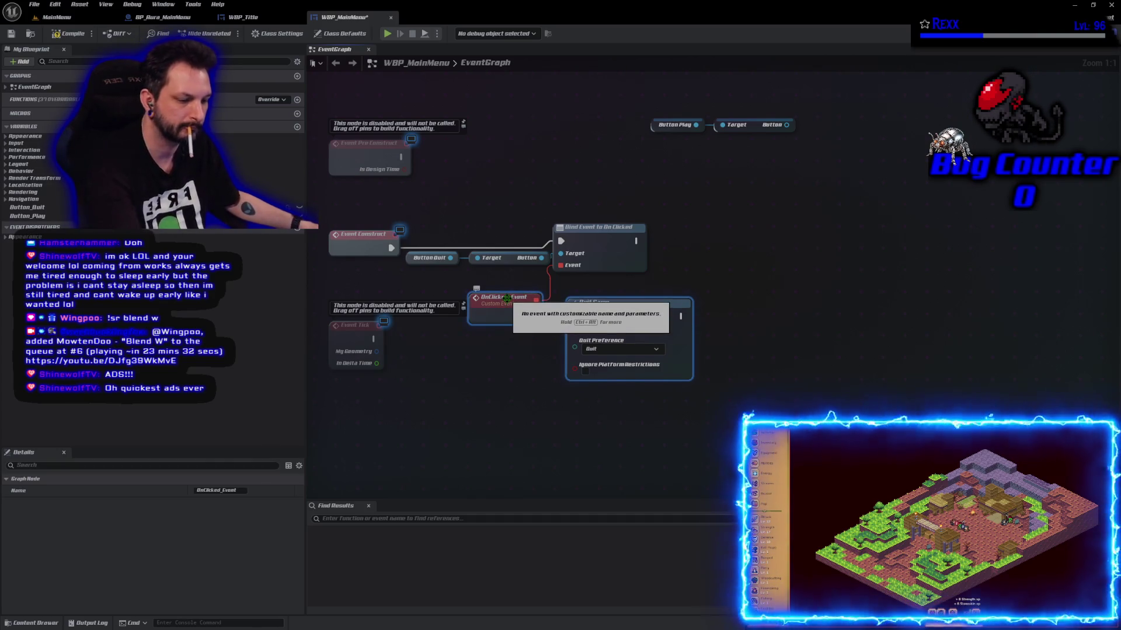
{"action": "key", "text": "ctrl+s"}
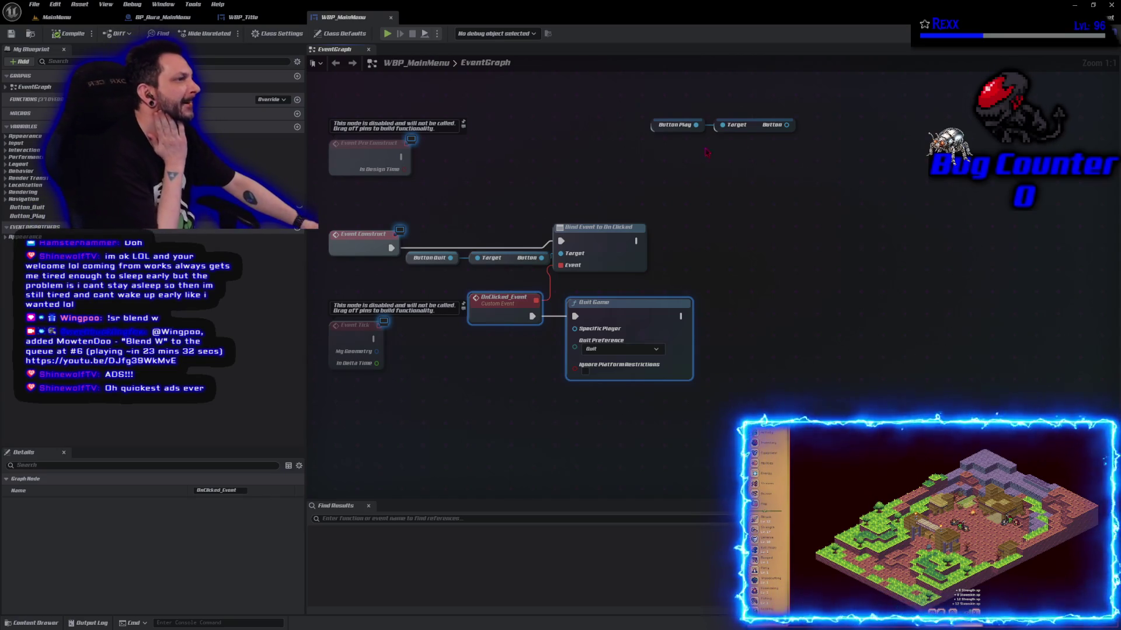
{"action": "mouse_move", "coordinate": [786, 125]}
{"action": "left_mouse_down"}
{"action": "mouse_move", "coordinate": [876, 140]}
{"action": "mouse_move", "coordinate": [812, 131]}
{"action": "left_mouse_up"}
- Add an Assign On Clicked binding for Button Play, chained after the quit button's Bind Event
{"action": "type", "text": "ass on click"}
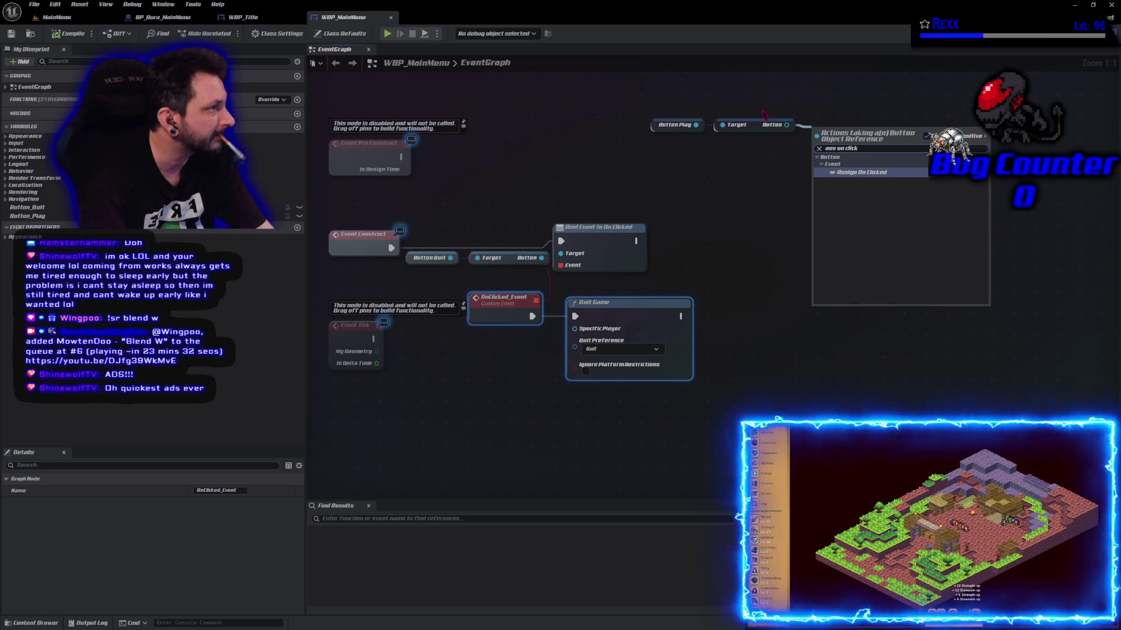
{"action": "key", "text": "Return"}
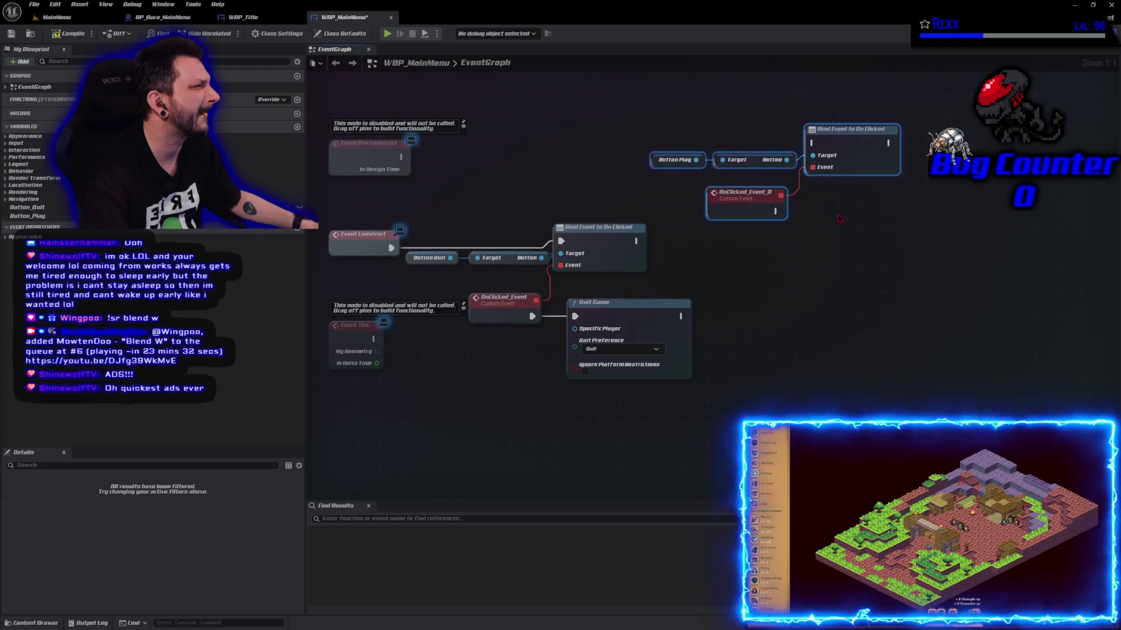
{"action": "mouse_move", "coordinate": [857, 161]}
{"action": "left_mouse_down"}
{"action": "mouse_move", "coordinate": [866, 245]}
{"action": "mouse_move", "coordinate": [913, 265]}
{"action": "left_mouse_up"}
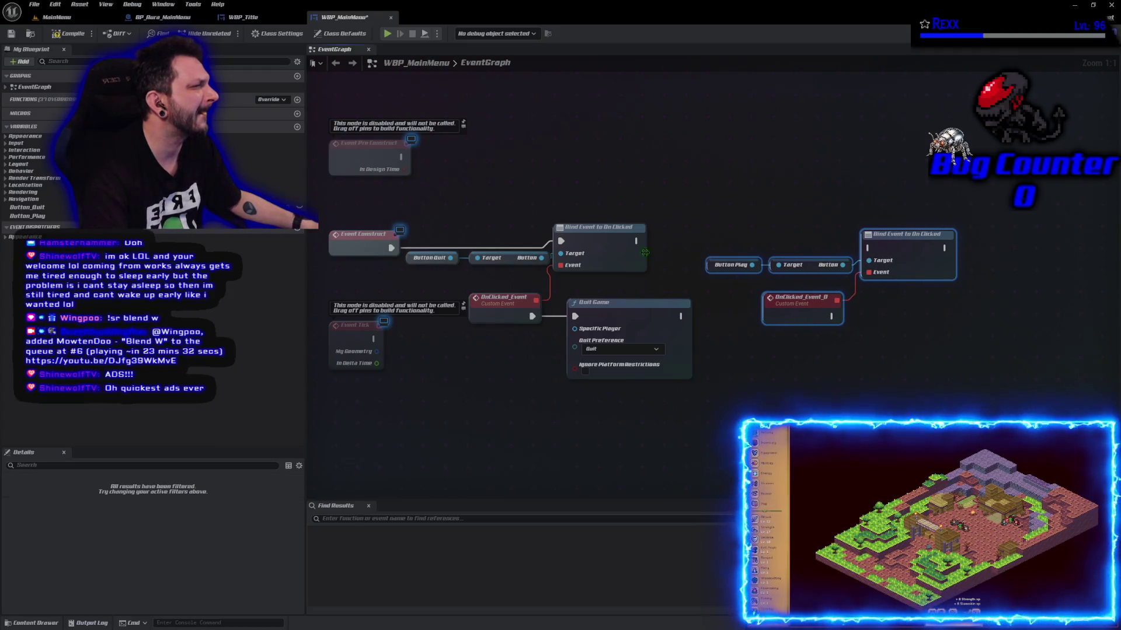
{"action": "left_click_drag", "start_coordinate": [638, 240], "coordinate": [869, 247]}
{"action": "left_click", "coordinate": [726, 199]}
{"action": "left_click_drag", "start_coordinate": [733, 204], "coordinate": [958, 330]}
{"action": "mouse_move", "coordinate": [914, 234]}
{"action": "left_mouse_down"}
{"action": "mouse_move", "coordinate": [907, 213]}
{"action": "mouse_move", "coordinate": [906, 227]}
{"action": "left_mouse_up"}
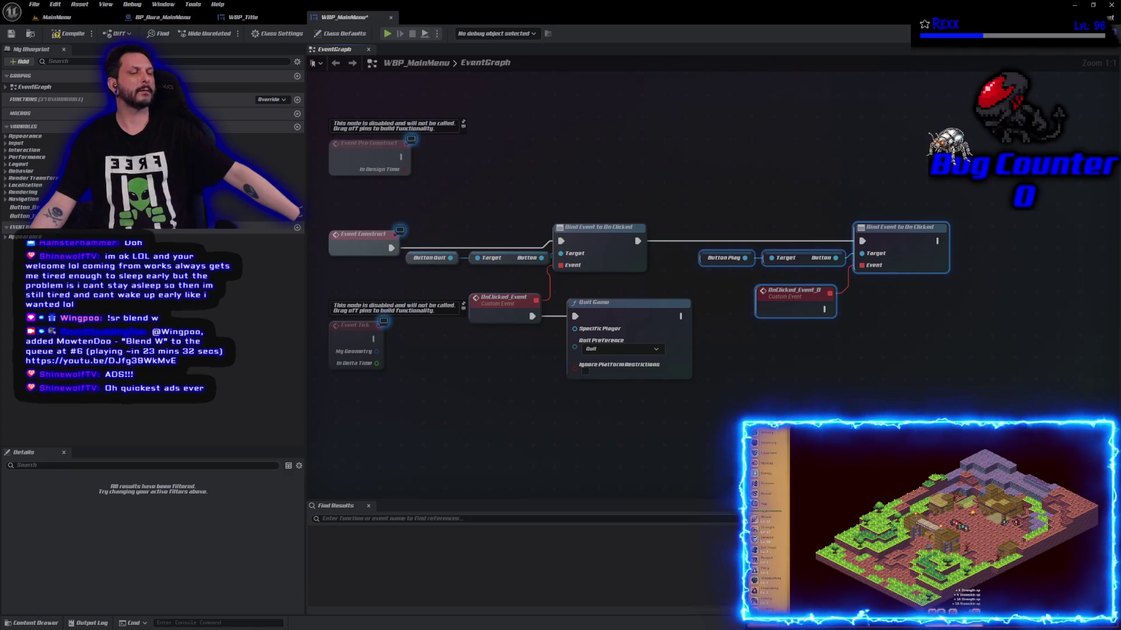
{"action": "left_click", "coordinate": [32, 622]}
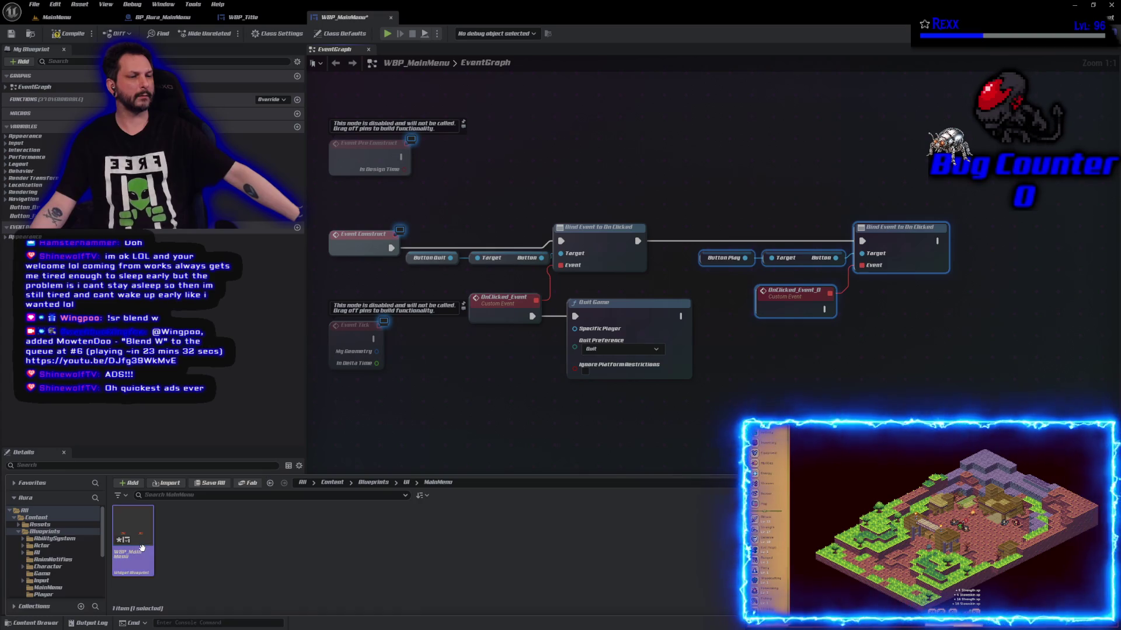
- Save all unsaved assets, including WBP_MainMenu
{"action": "mouse_move", "coordinate": [142, 549]}
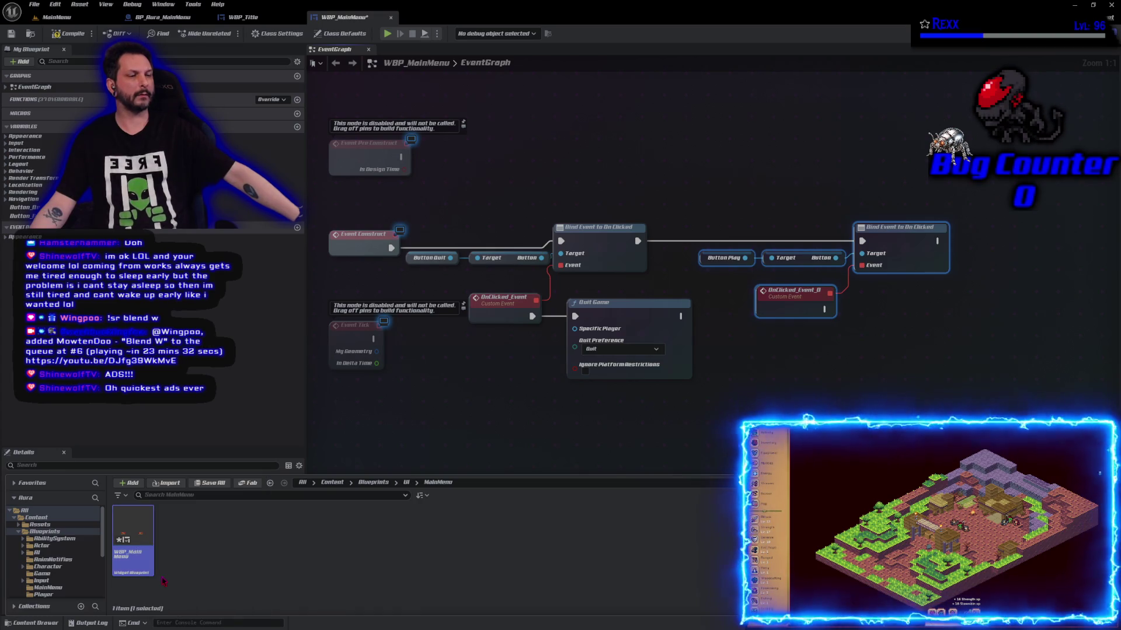
{"action": "left_click", "coordinate": [209, 483]}
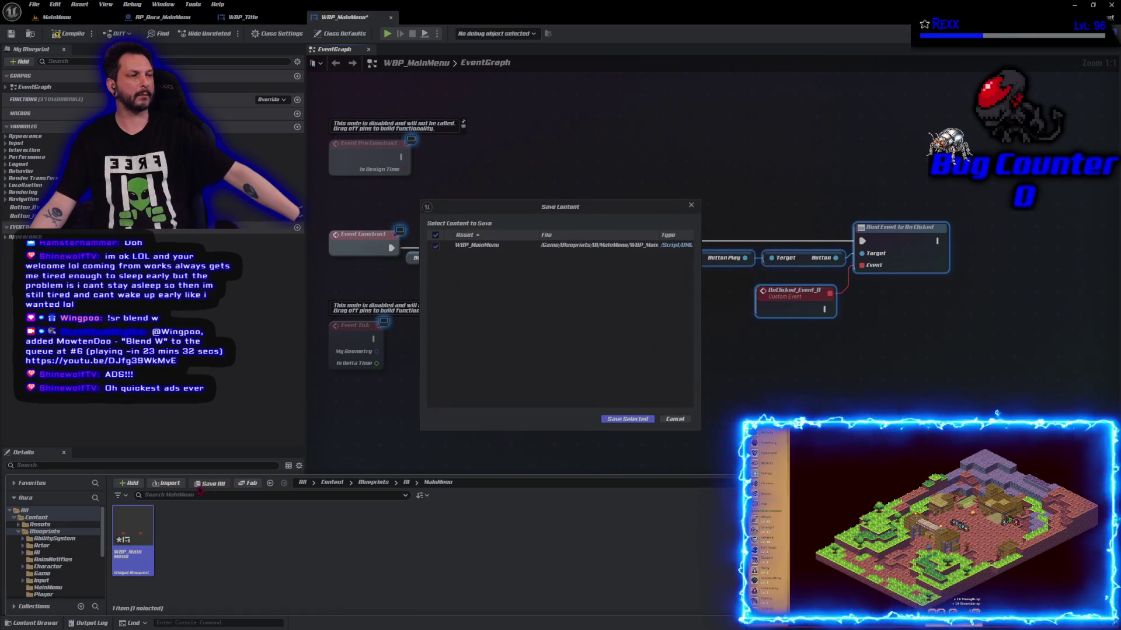
{"action": "left_click", "coordinate": [627, 419]}
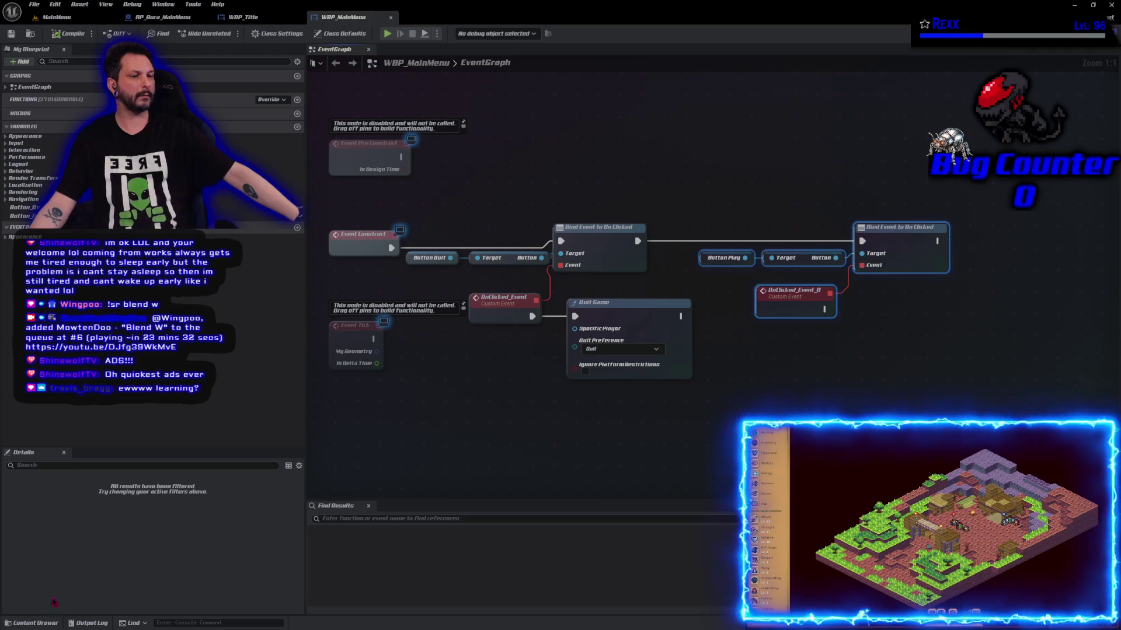
- Duplicate the MainMenu level in the Maps folder and name the copy LoadMenu
{"action": "left_click", "coordinate": [51, 622]}
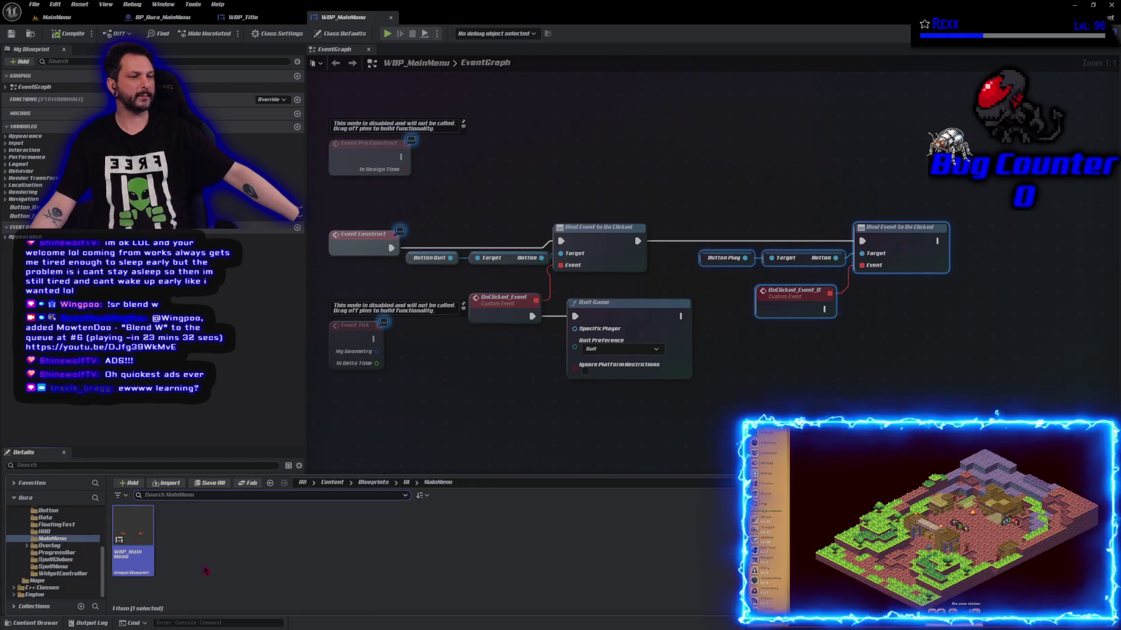
{"action": "left_click", "coordinate": [64, 581]}
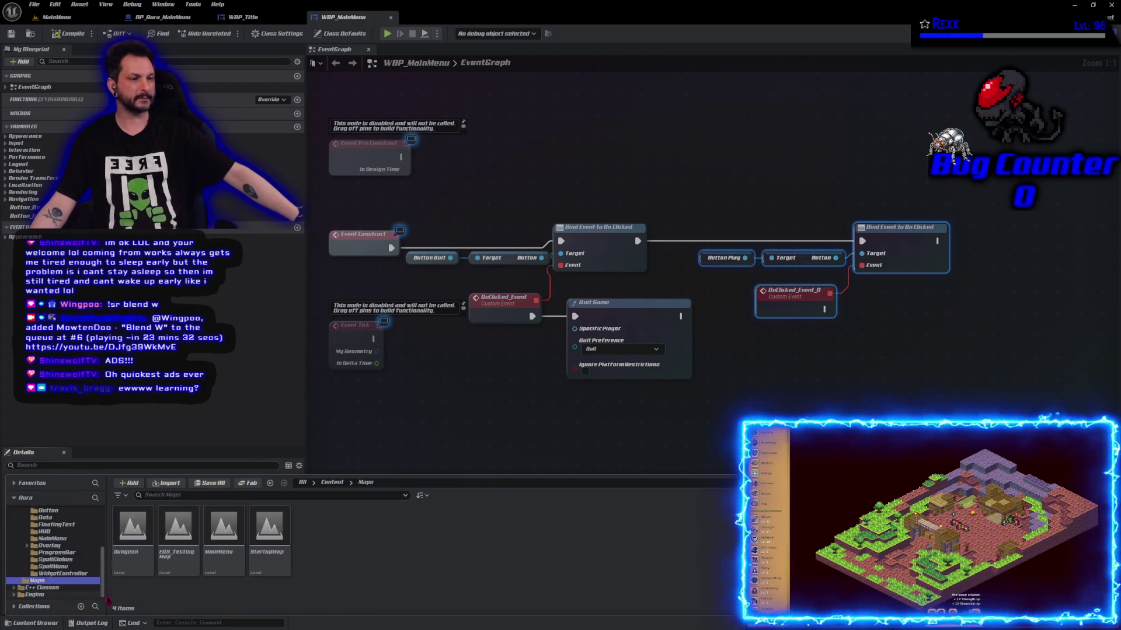
{"action": "left_click", "coordinate": [225, 558]}
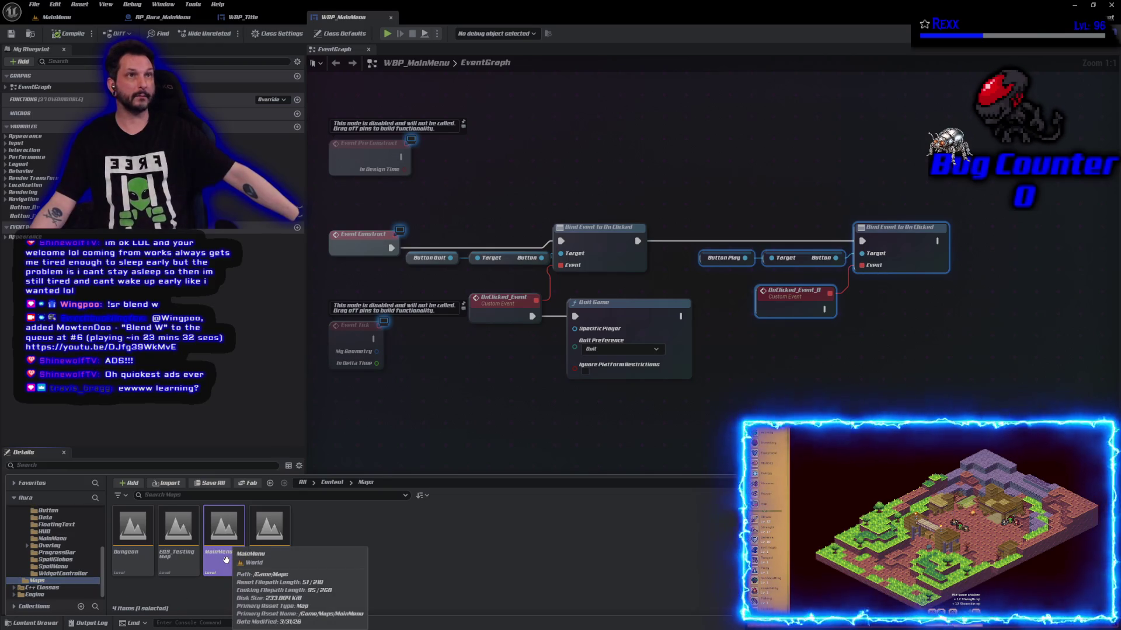
{"action": "right_click", "coordinate": [225, 561]}
{"action": "left_click", "coordinate": [270, 358]}
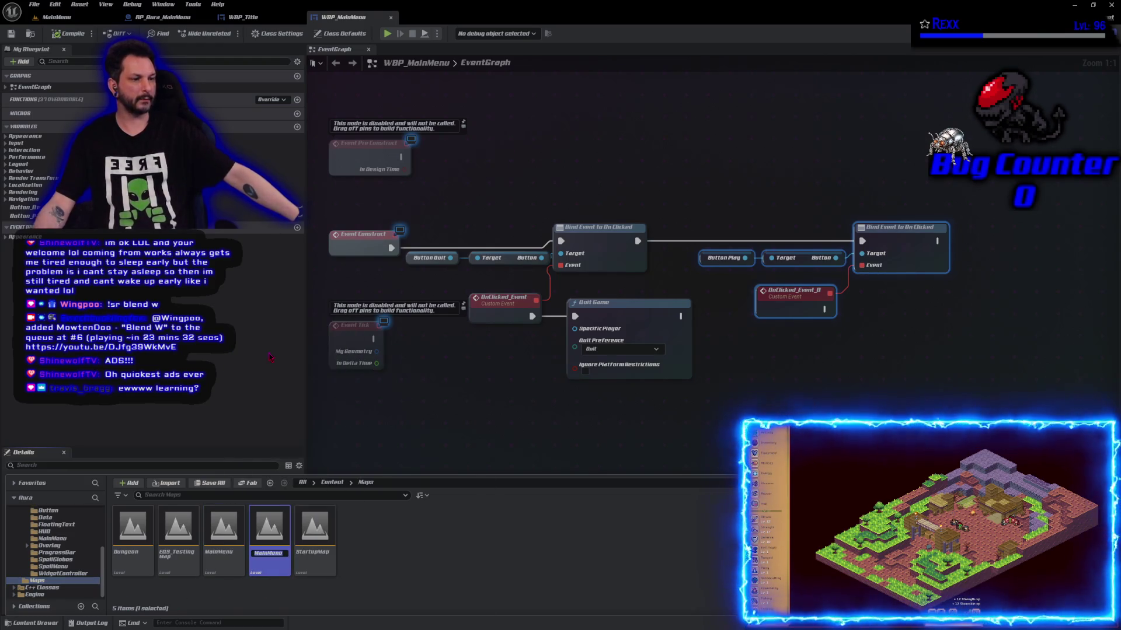
{"action": "type", "text": "EoadMenu"}
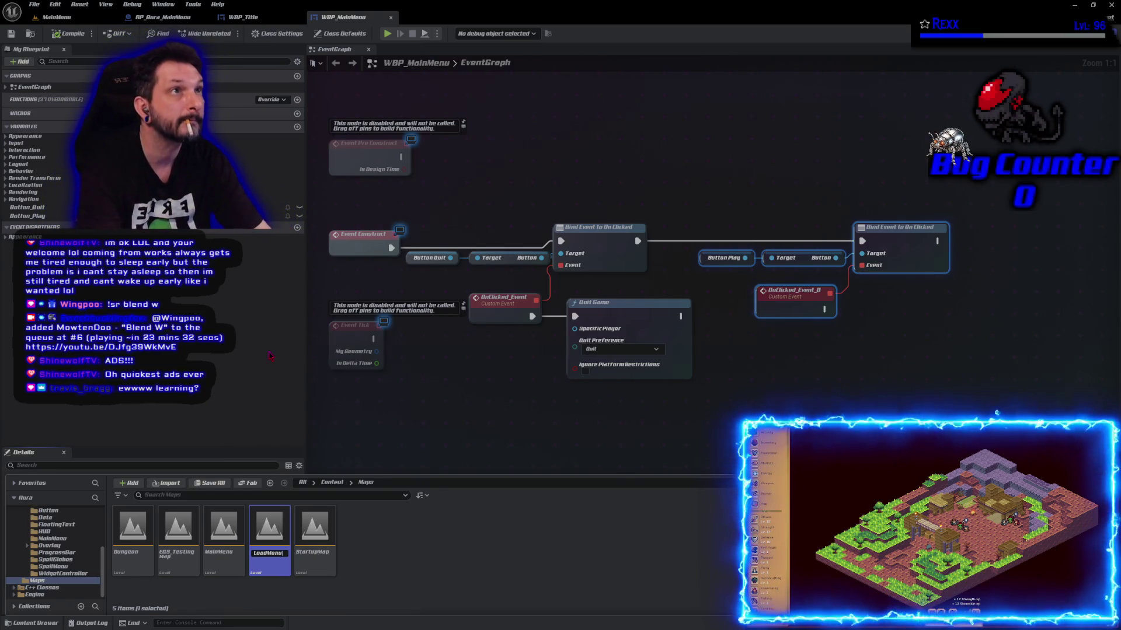
{"action": "key", "text": "Return"}
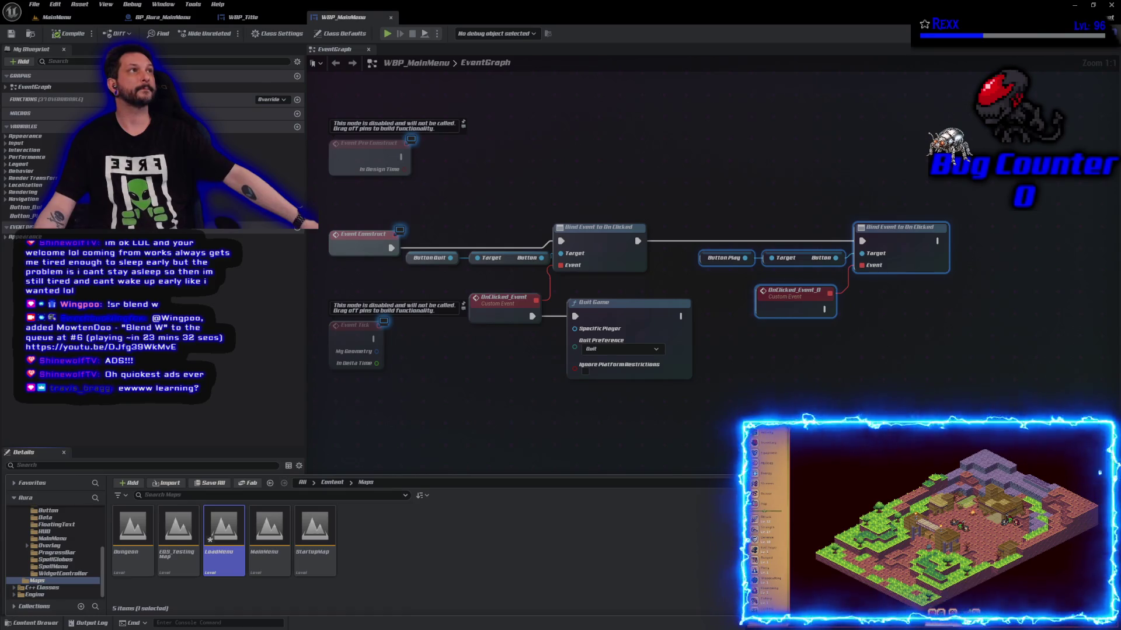
{"action": "left_click_drag", "start_coordinate": [783, 343], "coordinate": [423, 343]}
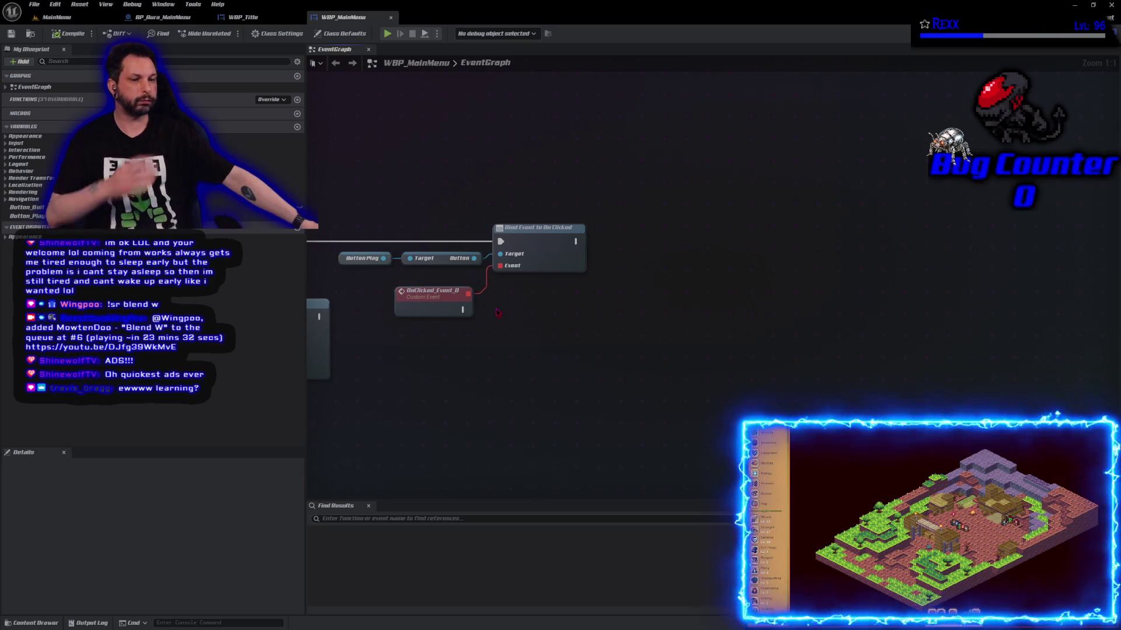
- Have OnClicked_Event_0 call Open Level (by Object Reference), with Level promoted to a LoadMenu variable
{"action": "left_click_drag", "start_coordinate": [462, 309], "coordinate": [549, 314]}
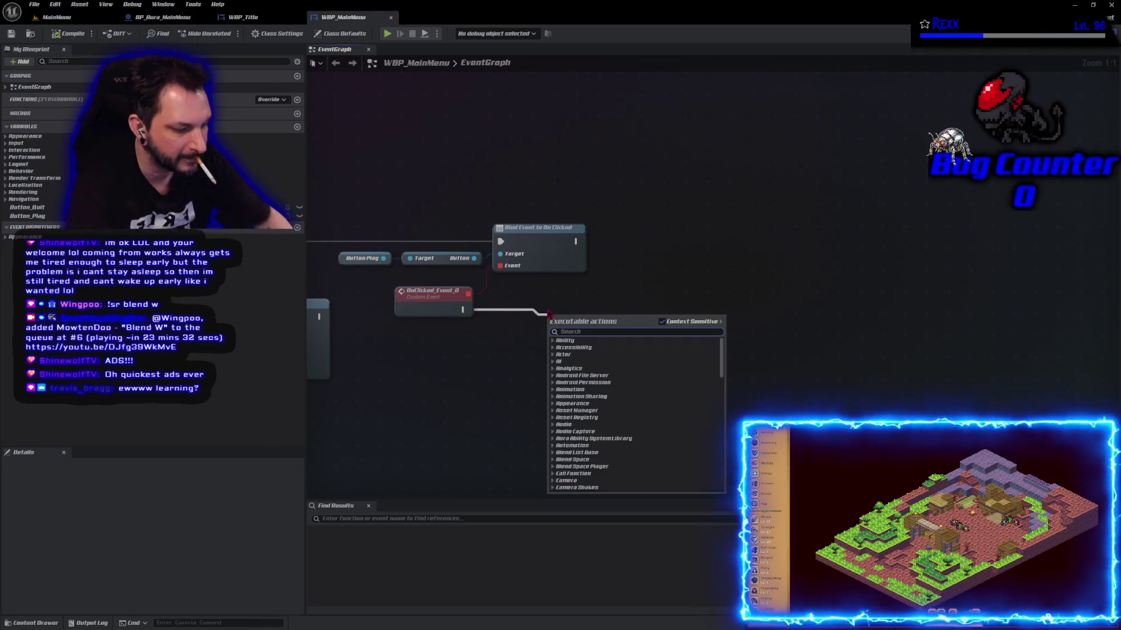
{"action": "type", "text": "open"}
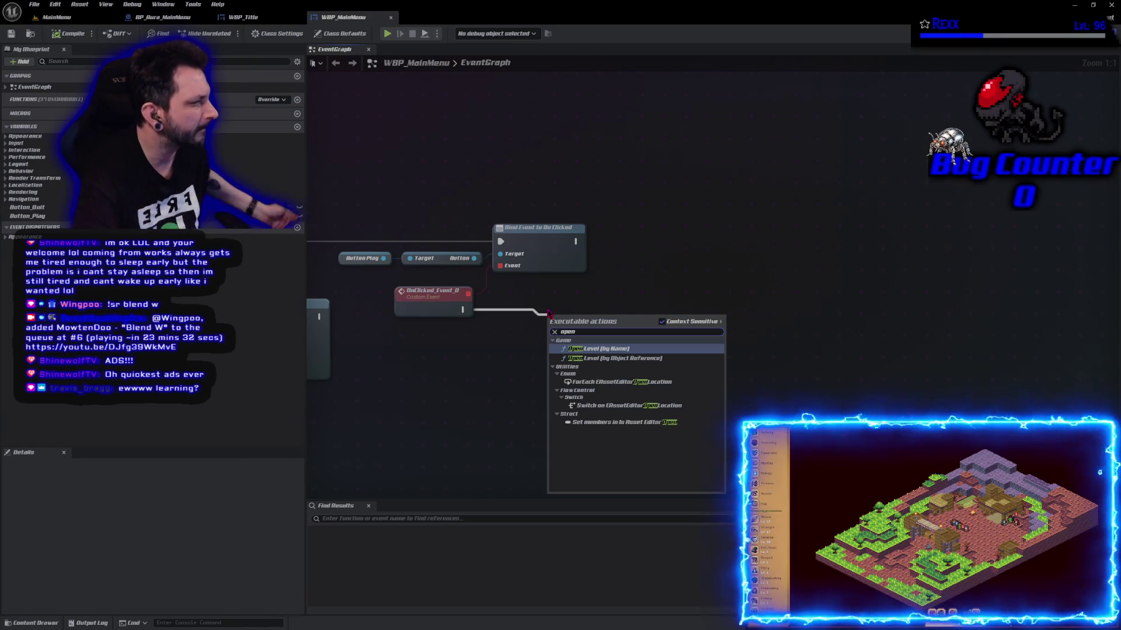
{"action": "left_click", "coordinate": [629, 359]}
{"action": "mouse_move", "coordinate": [598, 331]}
{"action": "left_mouse_down"}
{"action": "mouse_move", "coordinate": [585, 310]}
{"action": "mouse_move", "coordinate": [663, 310]}
{"action": "mouse_move", "coordinate": [525, 345]}
{"action": "mouse_move", "coordinate": [536, 340]}
{"action": "left_mouse_up"}
{"action": "left_click", "coordinate": [562, 367]}
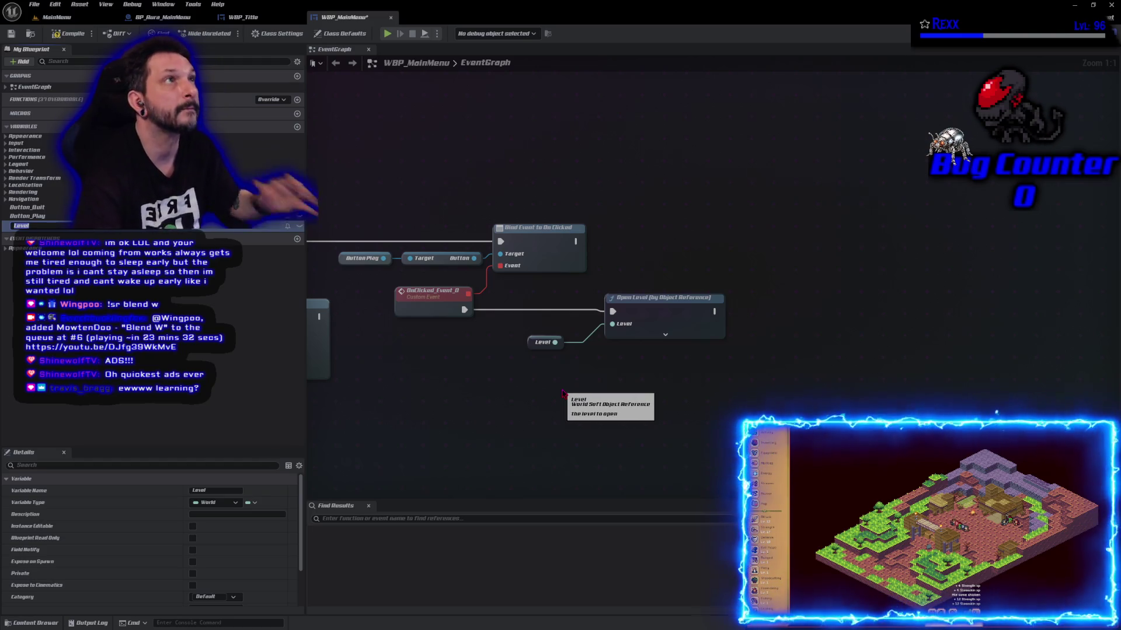
{"action": "type", "text": "LoadMenu"}
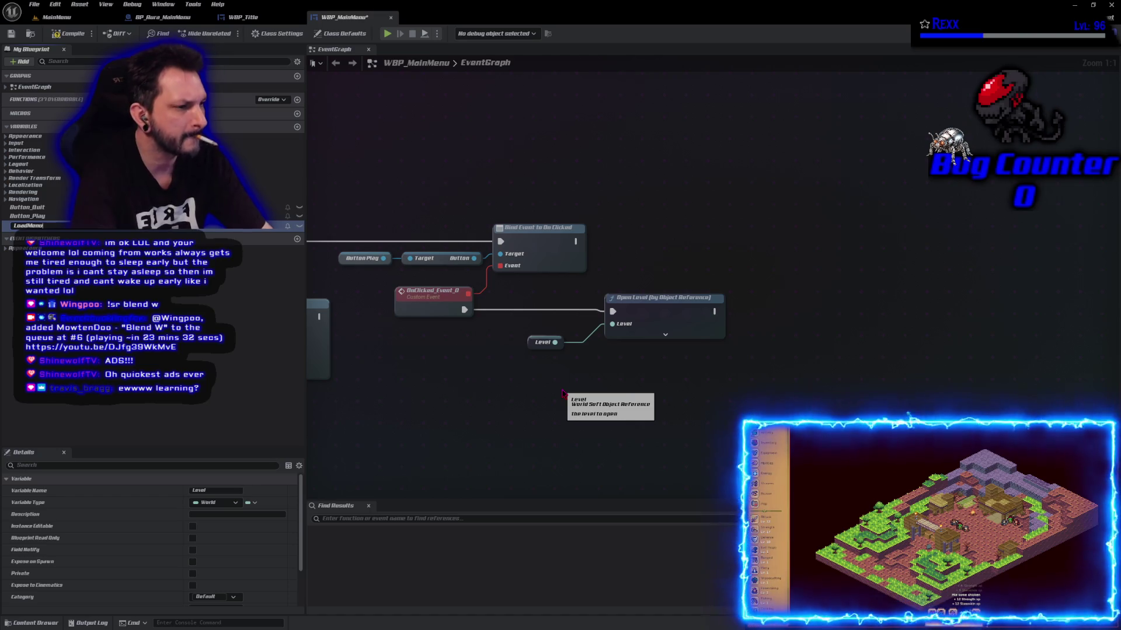
{"action": "key", "text": "Return"}
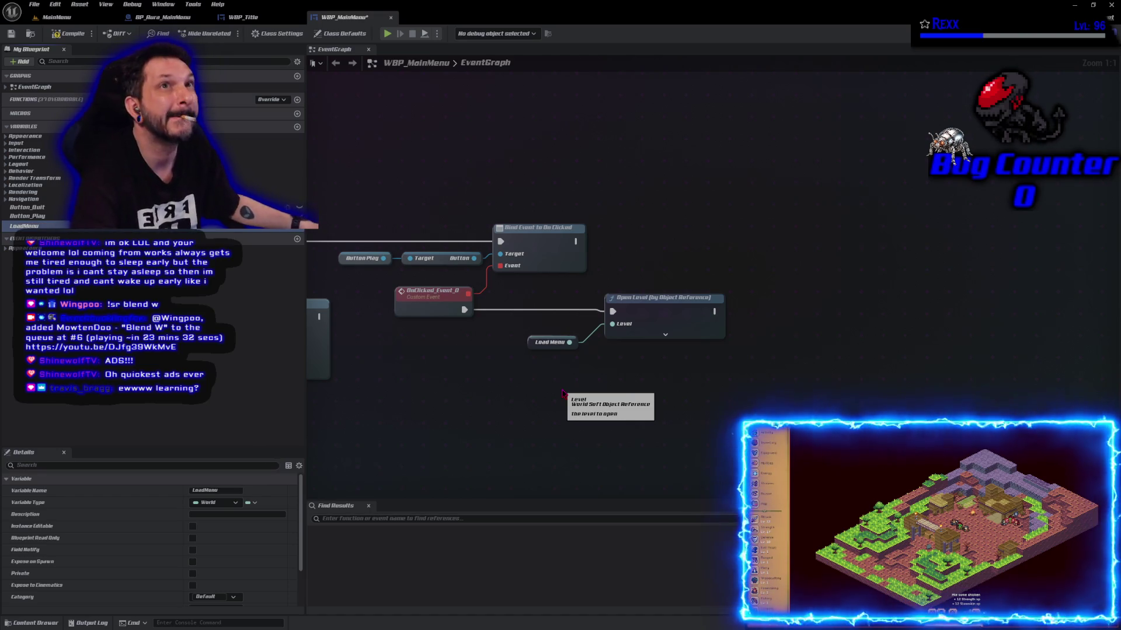
{"action": "key", "text": "ctrl+s"}
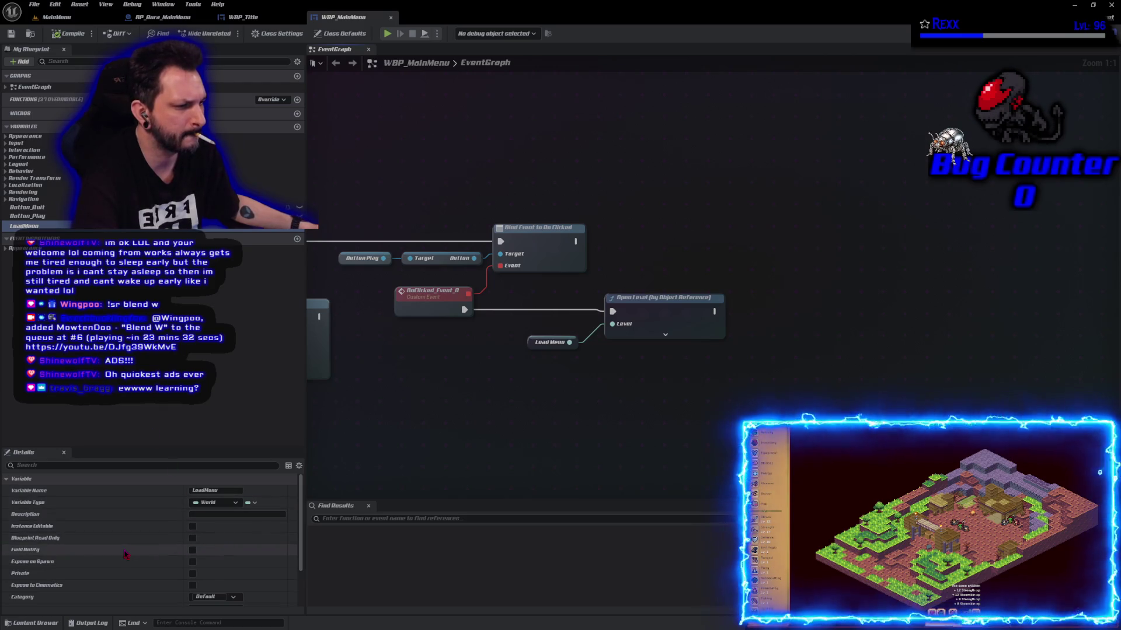
- Set the LoadMenu variable's default to the LoadMenu level, then compile and save
{"action": "scroll", "coordinate": [125, 553], "scroll_direction": "down", "scroll_amount": 4}
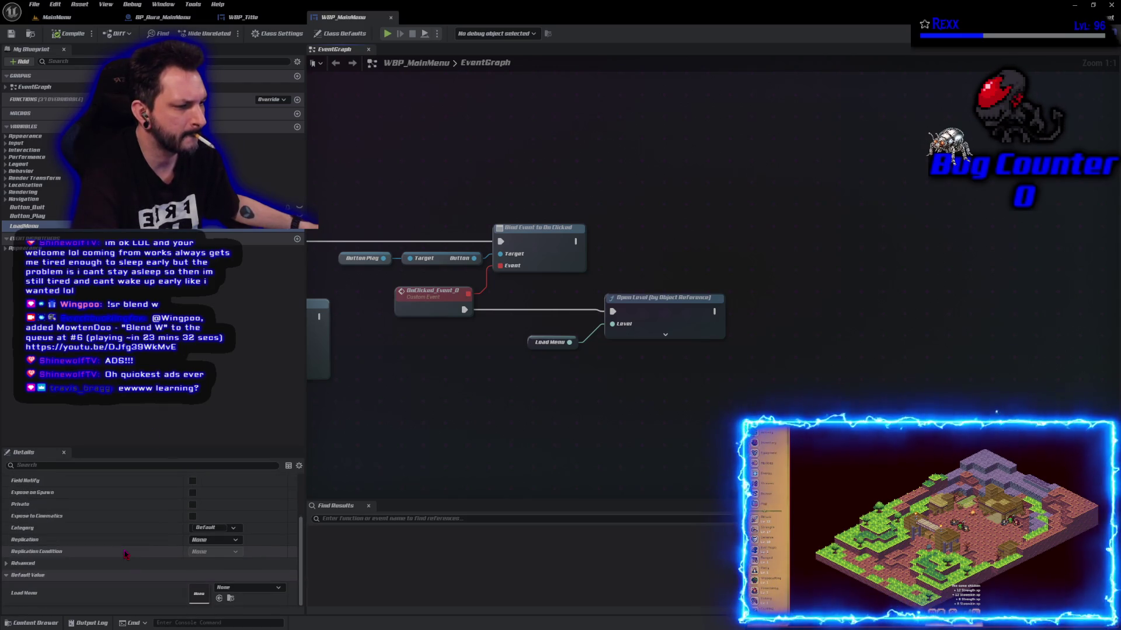
{"action": "left_click", "coordinate": [245, 587]}
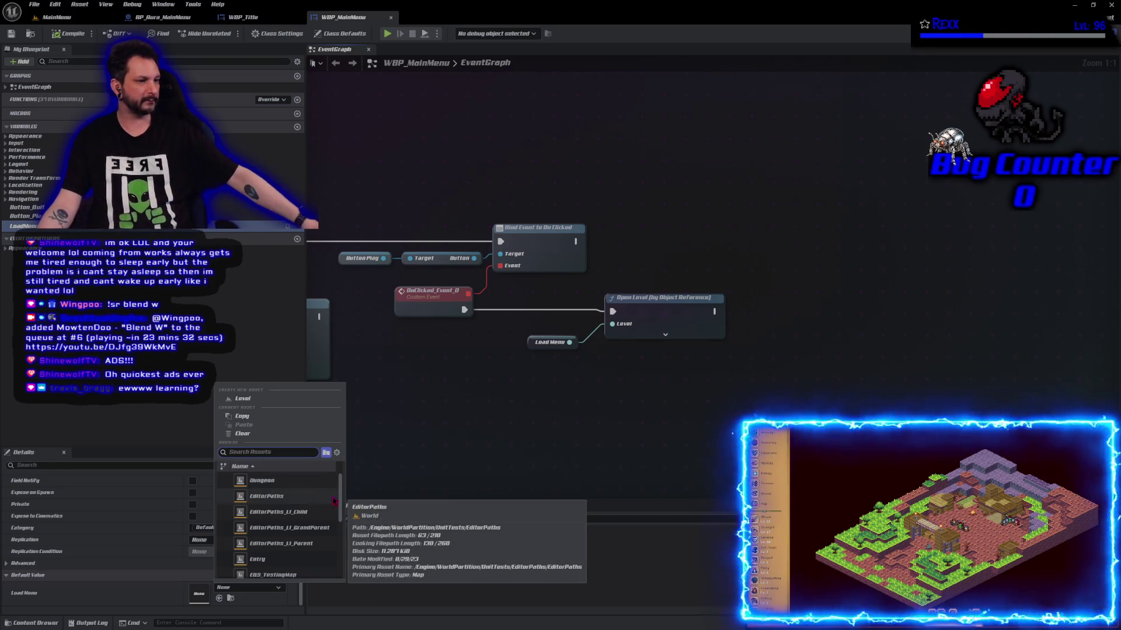
{"action": "scroll", "coordinate": [280, 502], "scroll_direction": "down", "scroll_amount": 3}
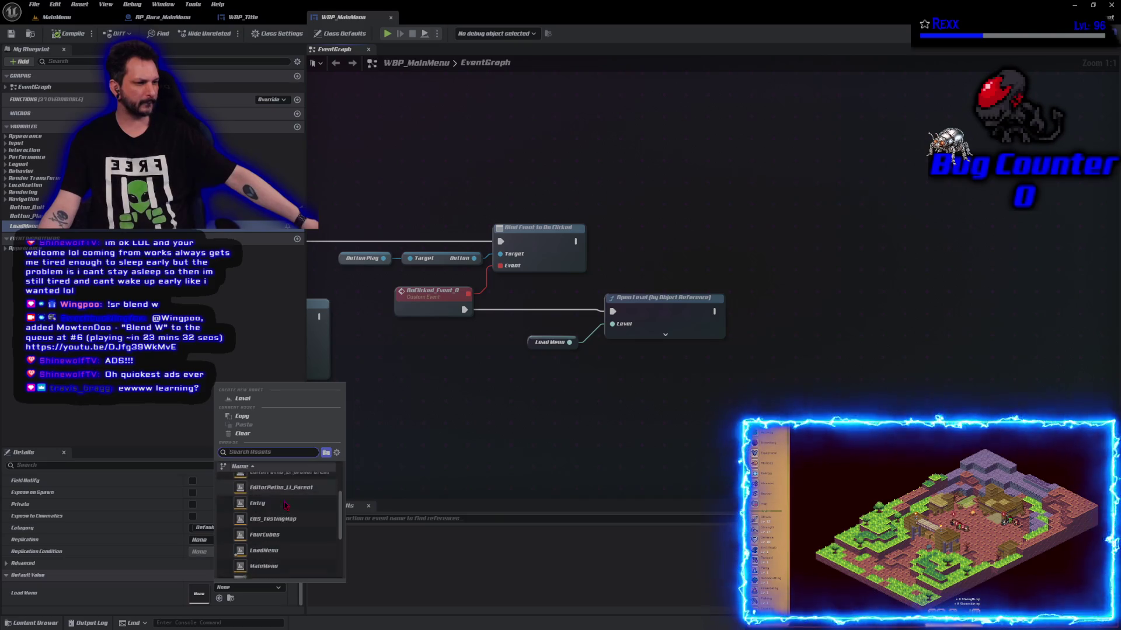
{"action": "left_click", "coordinate": [286, 506]}
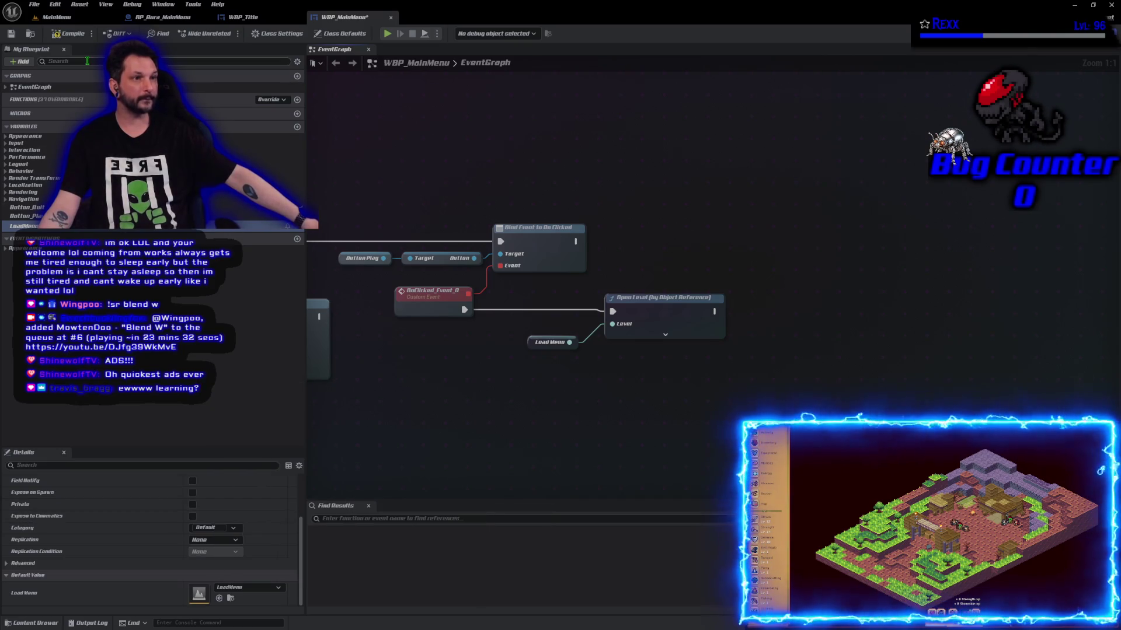
{"action": "left_click", "coordinate": [71, 34]}
{"action": "left_click", "coordinate": [11, 34]}
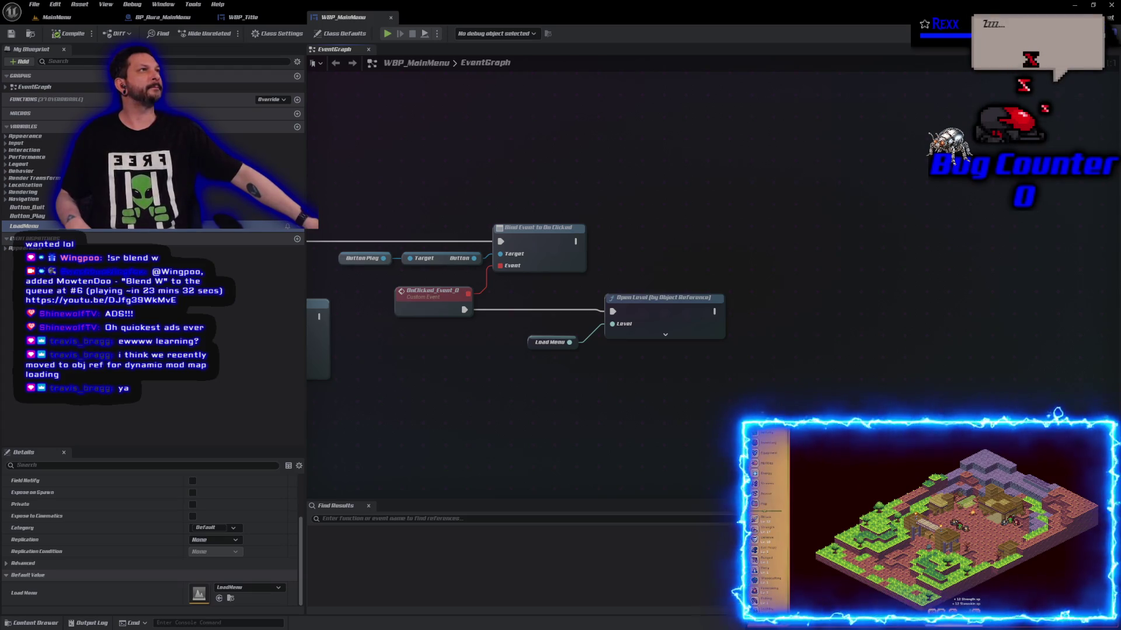
- Rename OnClicked_Event_0 to Play Button Clicked
{"action": "left_click", "coordinate": [427, 290]}
{"action": "double_click", "coordinate": [427, 290]}
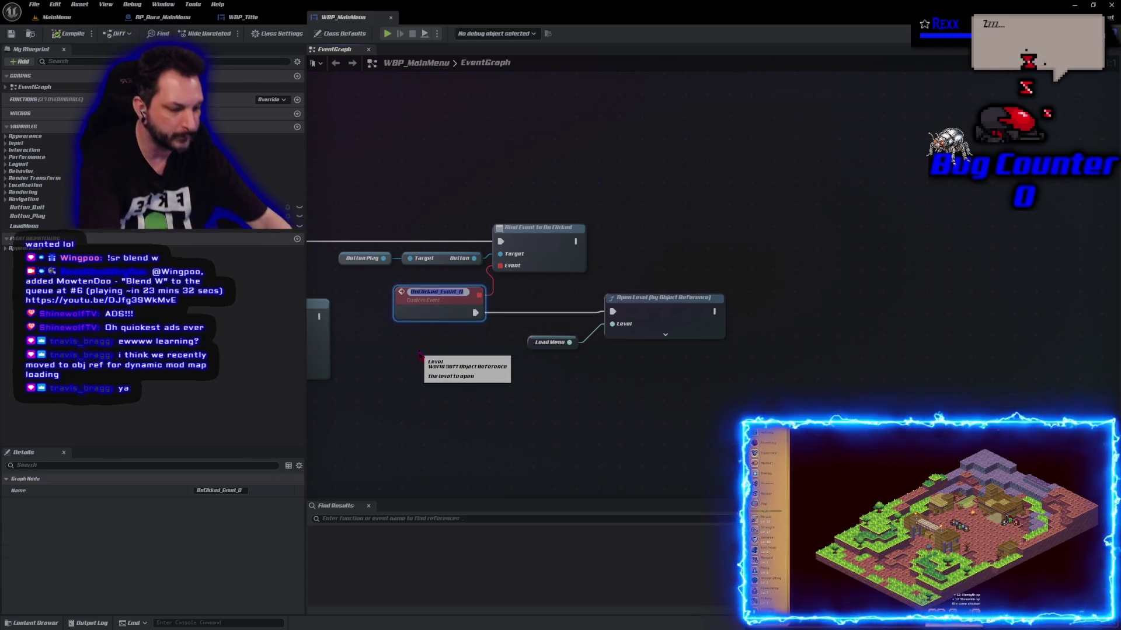
{"action": "type", "text": "Play Button Clic"}
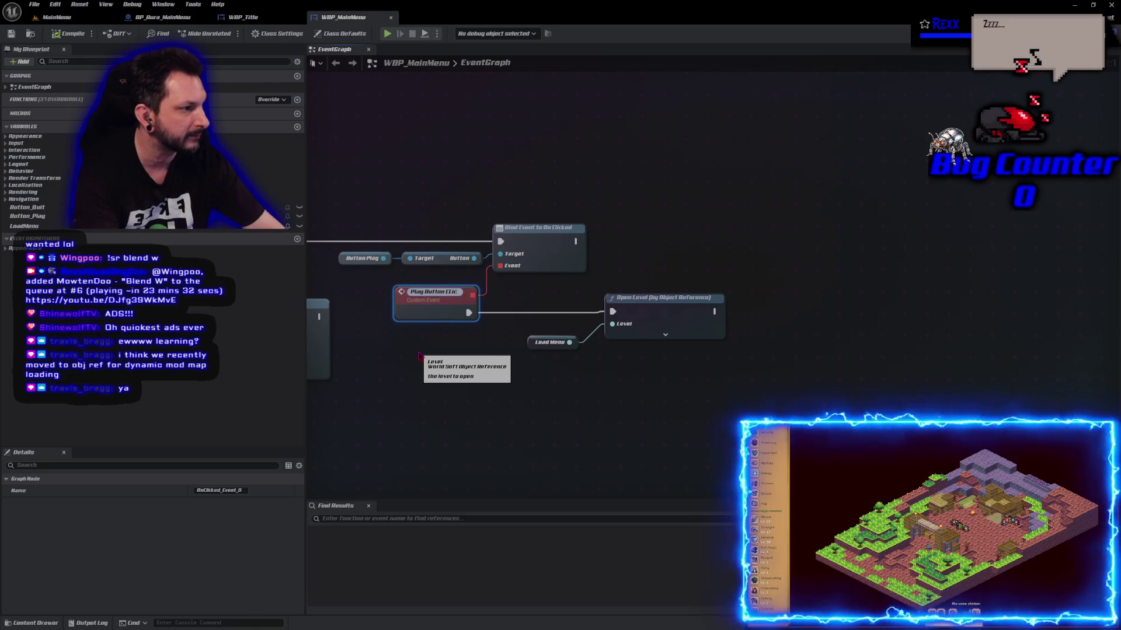
{"action": "key", "text": "BackSpace"}
{"action": "type", "text": "licked"}
{"action": "key", "text": "Return"}
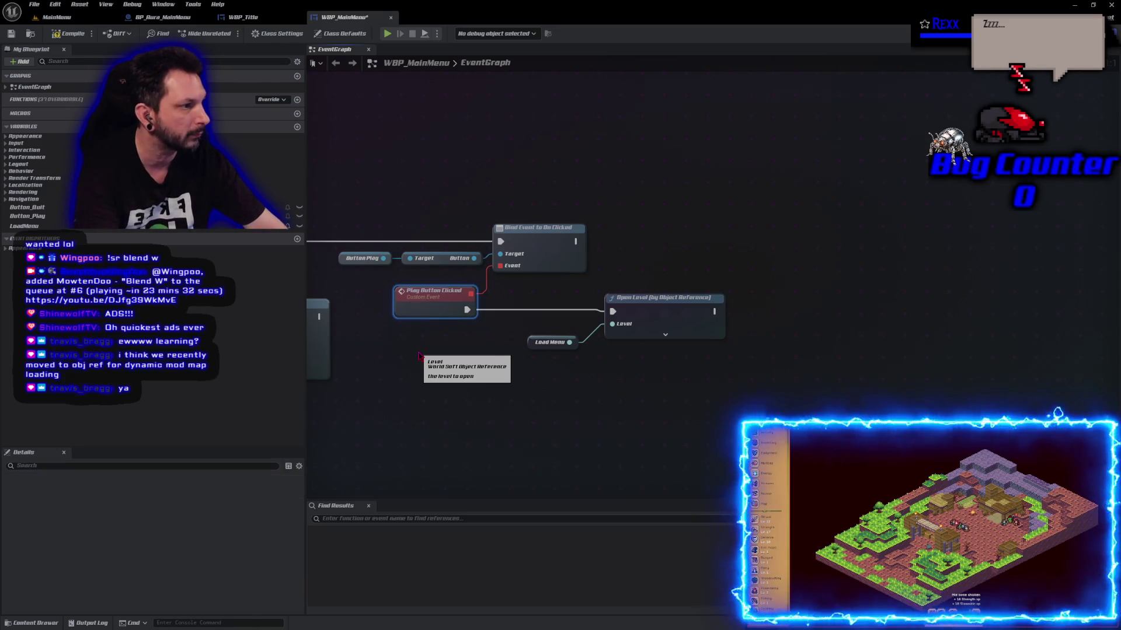
- Rename OnClicked_Event to Quit Button Clicked, then compile and save the widget blueprint
{"action": "mouse_move", "coordinate": [309, 349]}
{"action": "left_mouse_down"}
{"action": "mouse_move", "coordinate": [548, 378]}
{"action": "mouse_move", "coordinate": [638, 323]}
{"action": "left_mouse_up"}
{"action": "left_click", "coordinate": [482, 268]}
{"action": "double_click", "coordinate": [482, 267]}
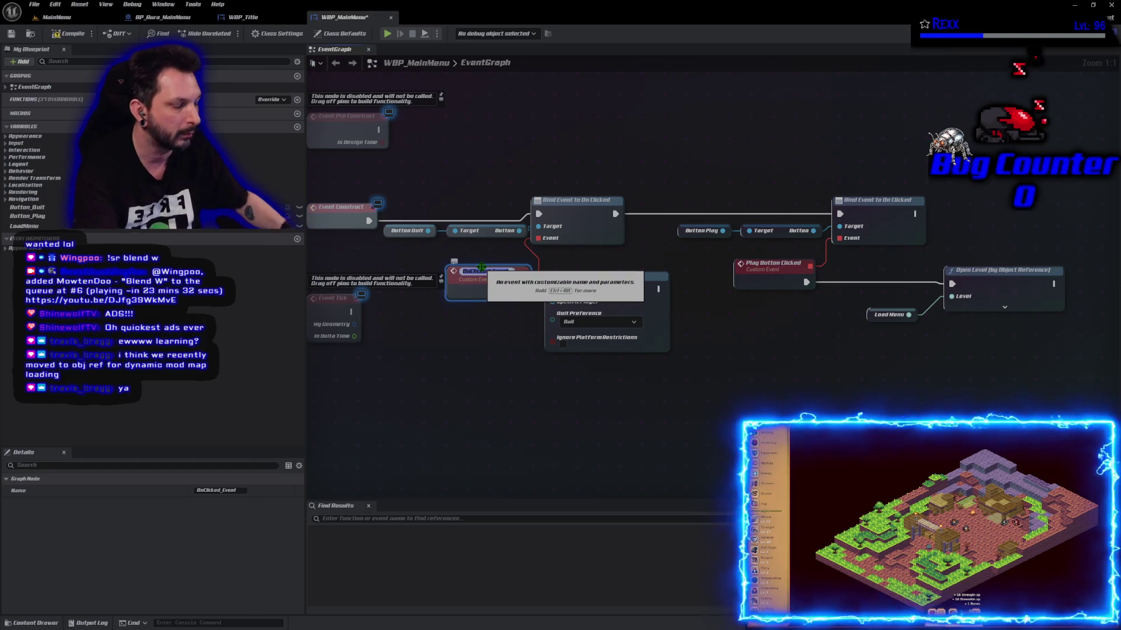
{"action": "type", "text": "Ouitutt"}
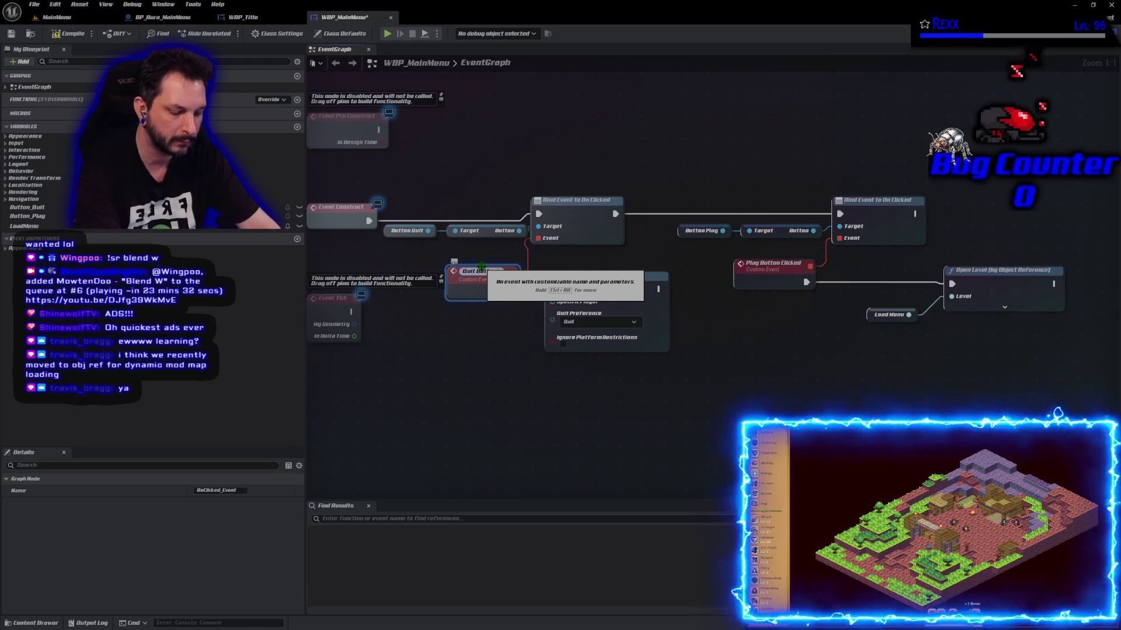
{"action": "type", "text": "on Clicked"}
{"action": "key", "text": "Return"}
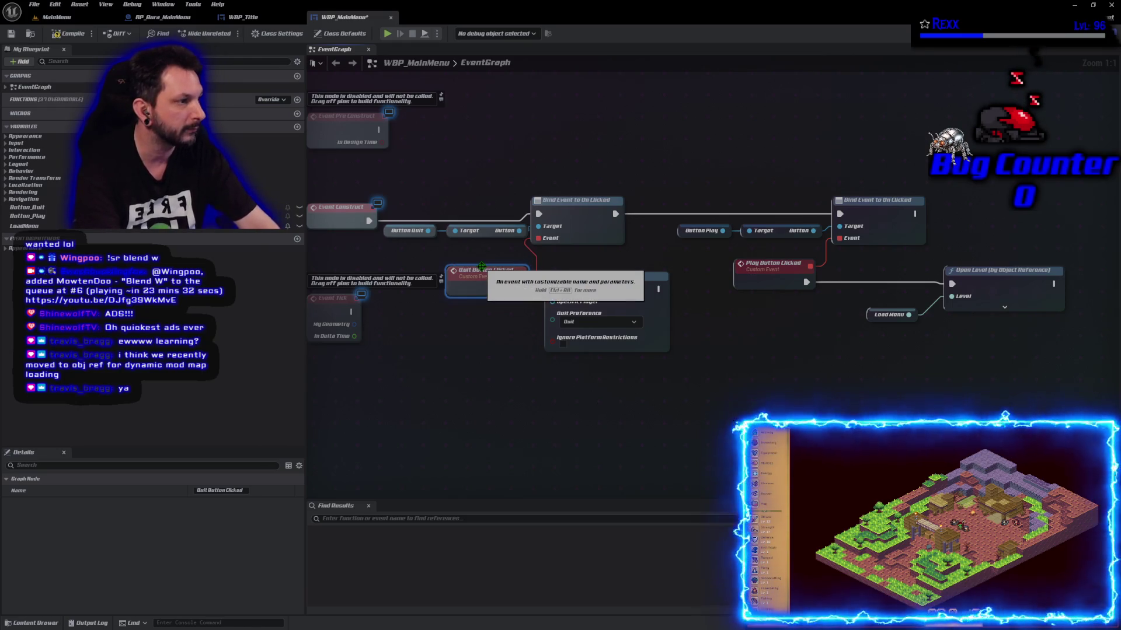
{"action": "left_click", "coordinate": [69, 34]}
{"action": "left_click", "coordinate": [11, 33]}
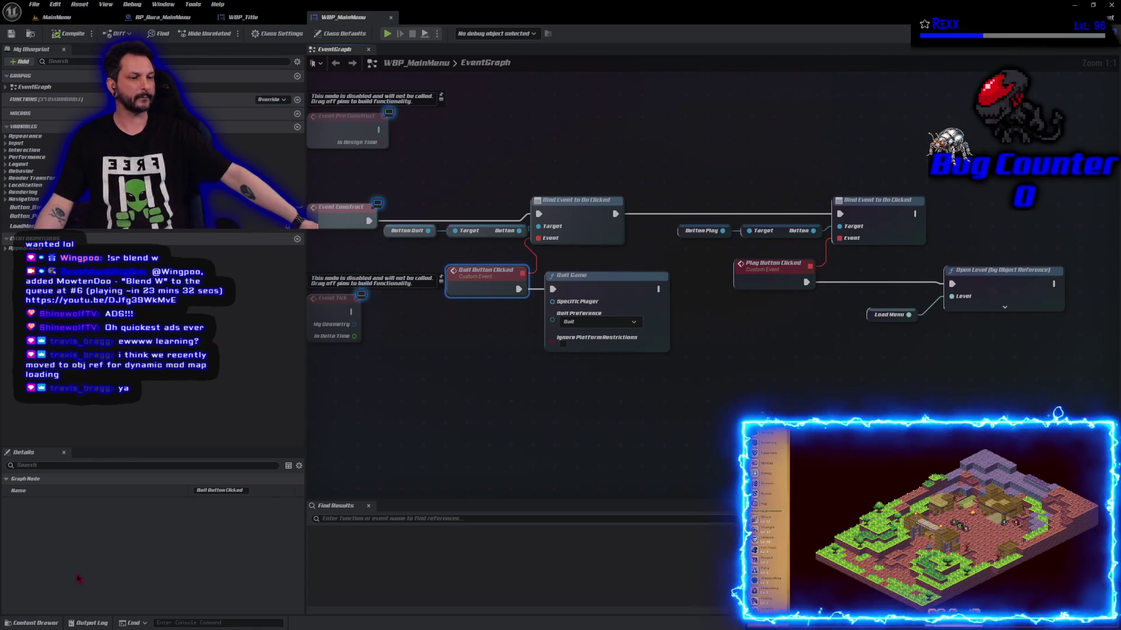
{"action": "left_click", "coordinate": [37, 623]}
- Open the LoadMenu level, saving pending changes first
{"action": "double_click", "coordinate": [224, 560]}
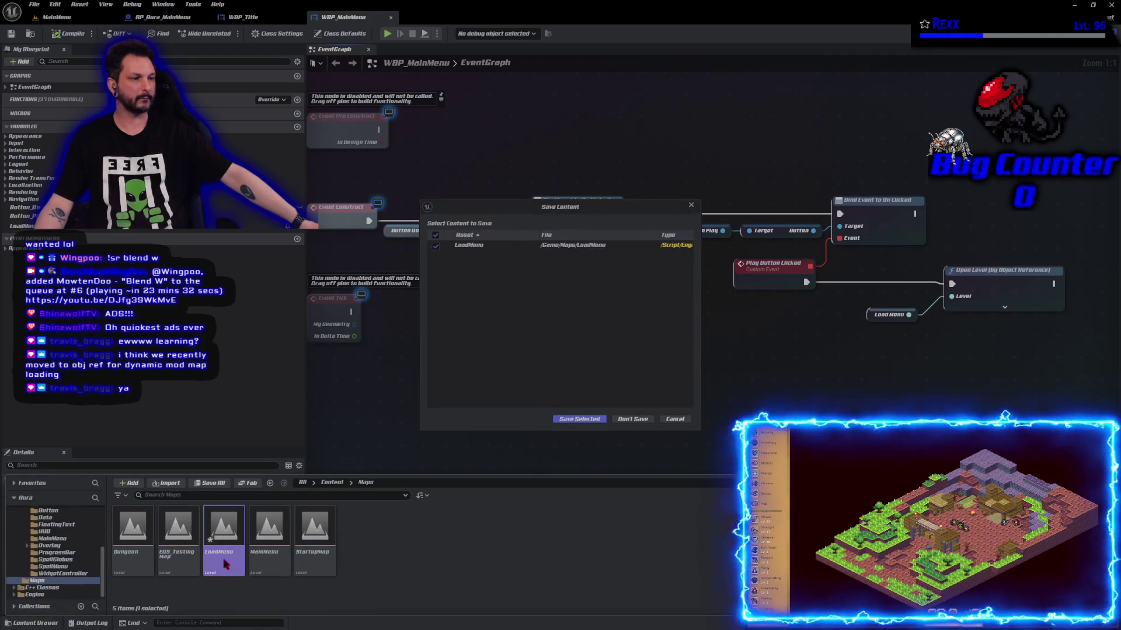
{"action": "left_click", "coordinate": [590, 419]}
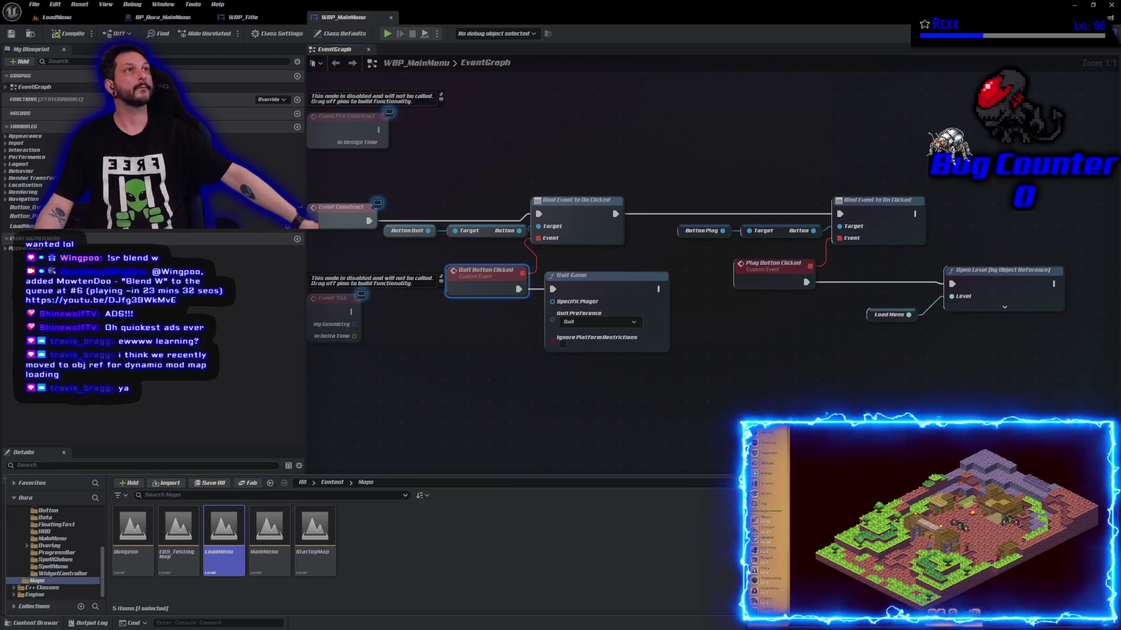
{"action": "left_click", "coordinate": [58, 17]}
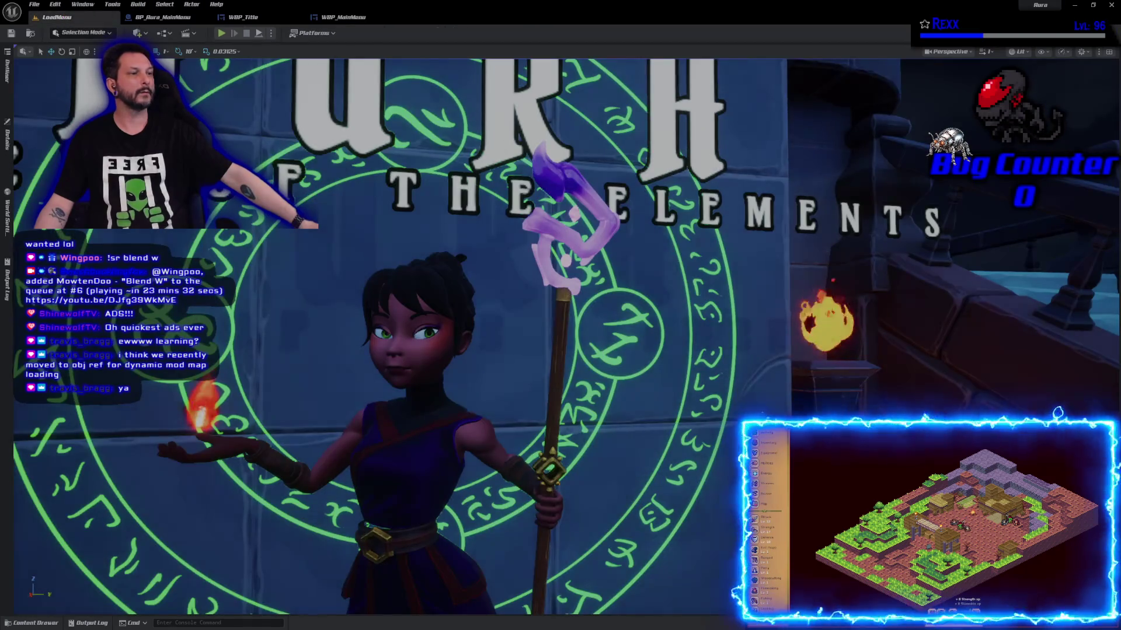
{"action": "mouse_move", "coordinate": [290, 274]}
{"action": "left_mouse_down"}
{"action": "mouse_move", "coordinate": [312, 341]}
{"action": "mouse_move", "coordinate": [286, 304]}
{"action": "mouse_move", "coordinate": [291, 275]}
{"action": "left_mouse_up"}
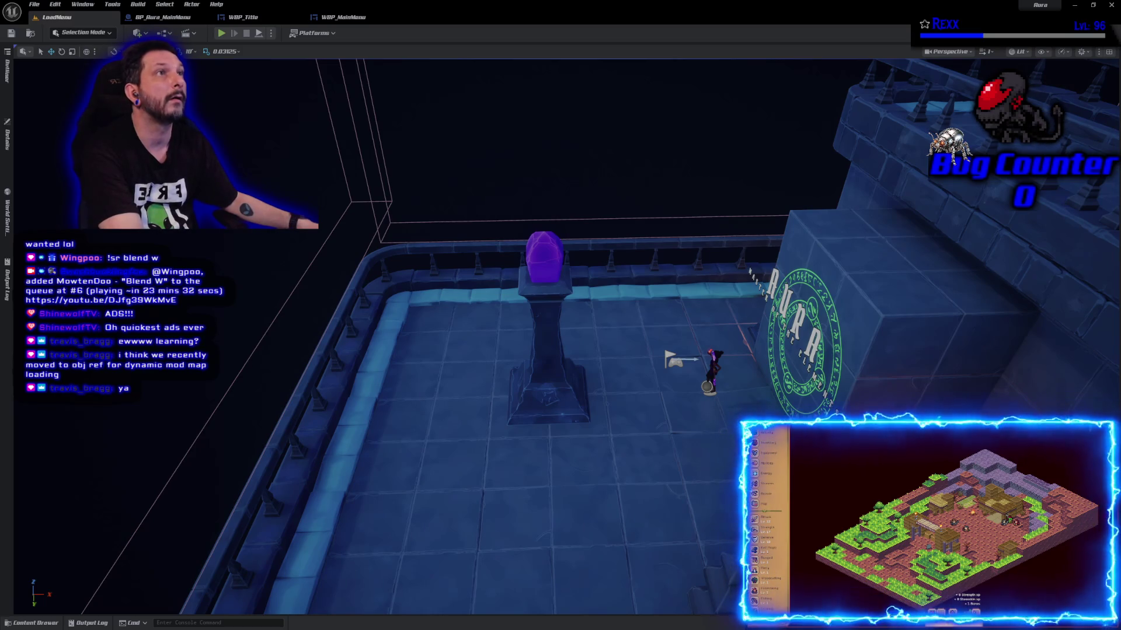
- Delete the character with its AURA magic circle and save LoadMenu
{"action": "left_click", "coordinate": [717, 374]}
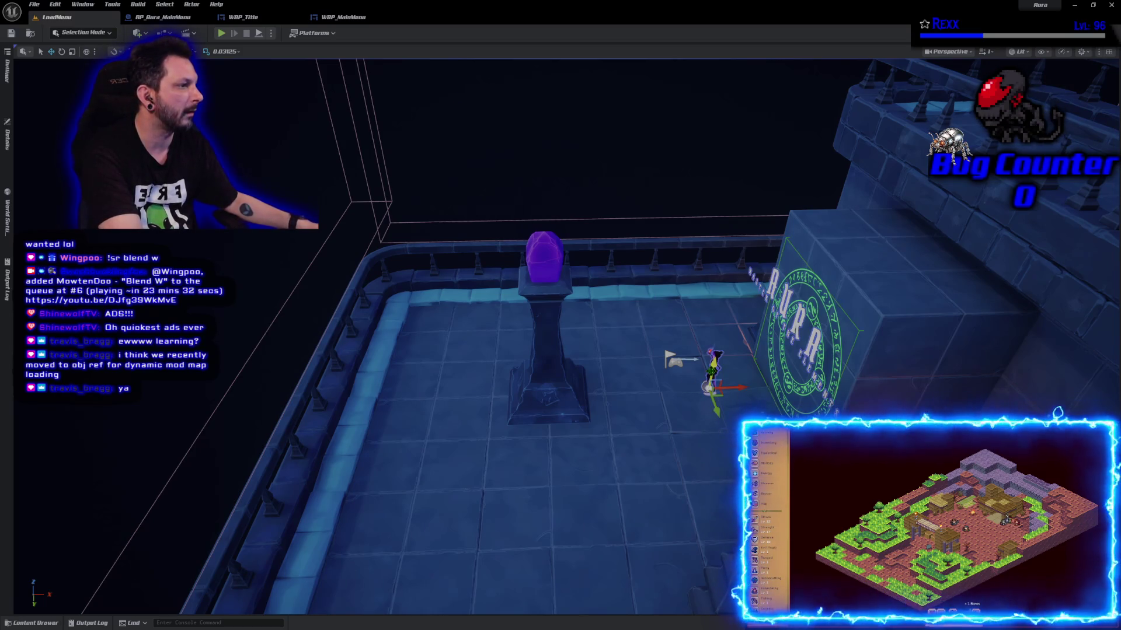
{"action": "key", "text": "Delete"}
{"action": "mouse_move", "coordinate": [545, 415]}
{"action": "left_mouse_down"}
{"action": "mouse_move", "coordinate": [534, 377]}
{"action": "mouse_move", "coordinate": [517, 395]}
{"action": "left_mouse_up"}
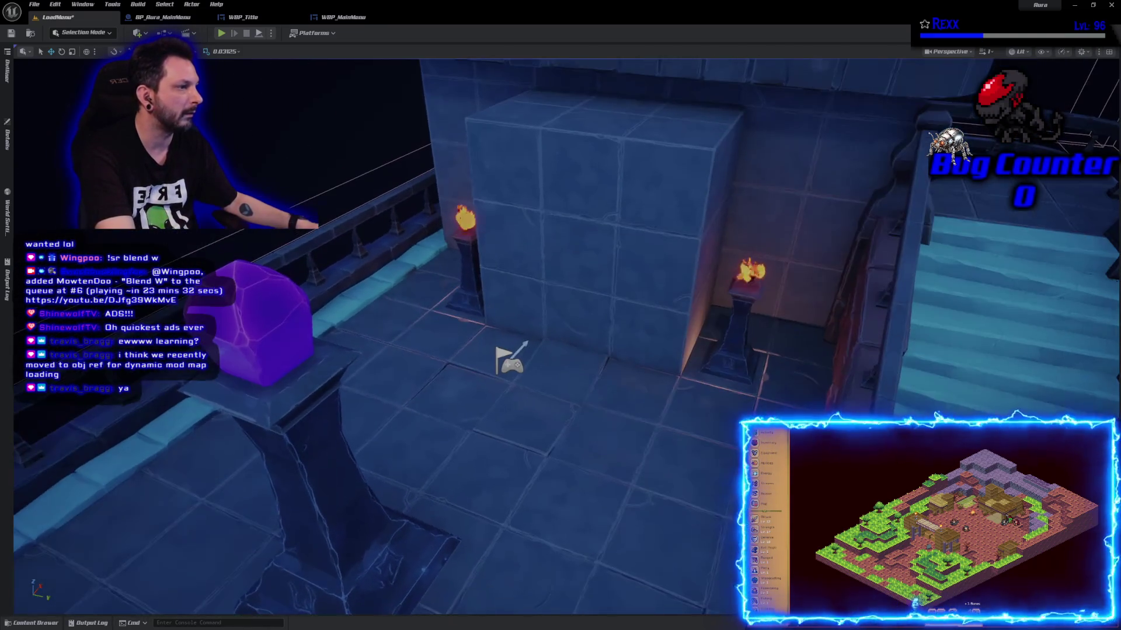
{"action": "left_click", "coordinate": [12, 33]}
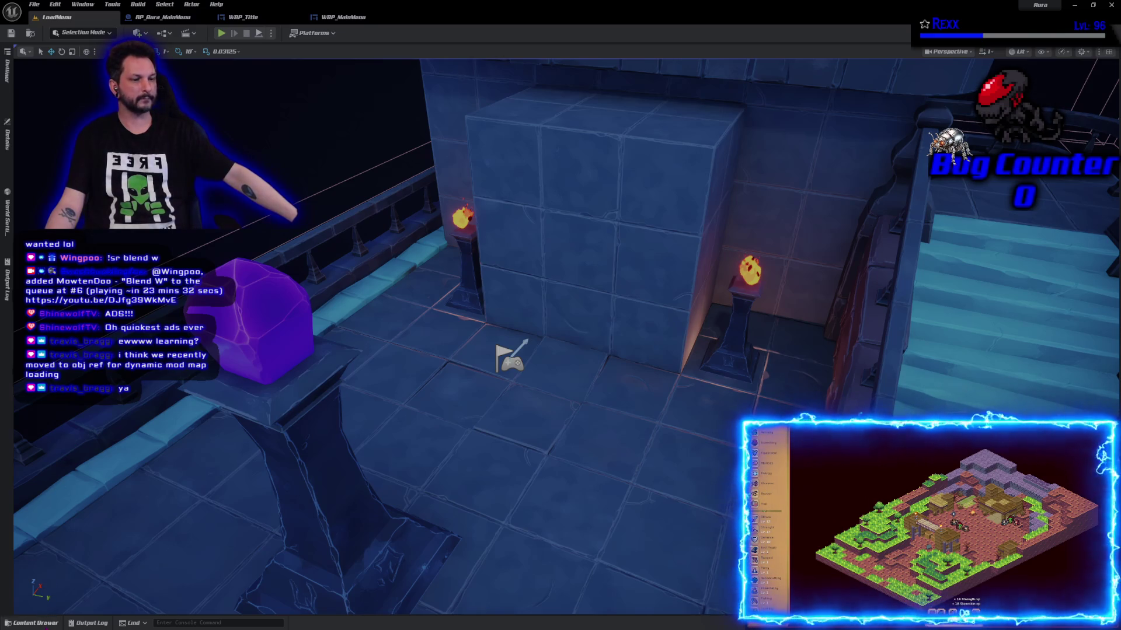
- Open the MainMenu level from Maps and play-test the menu's Play button
{"action": "left_click", "coordinate": [32, 623]}
{"action": "double_click", "coordinate": [258, 470]}
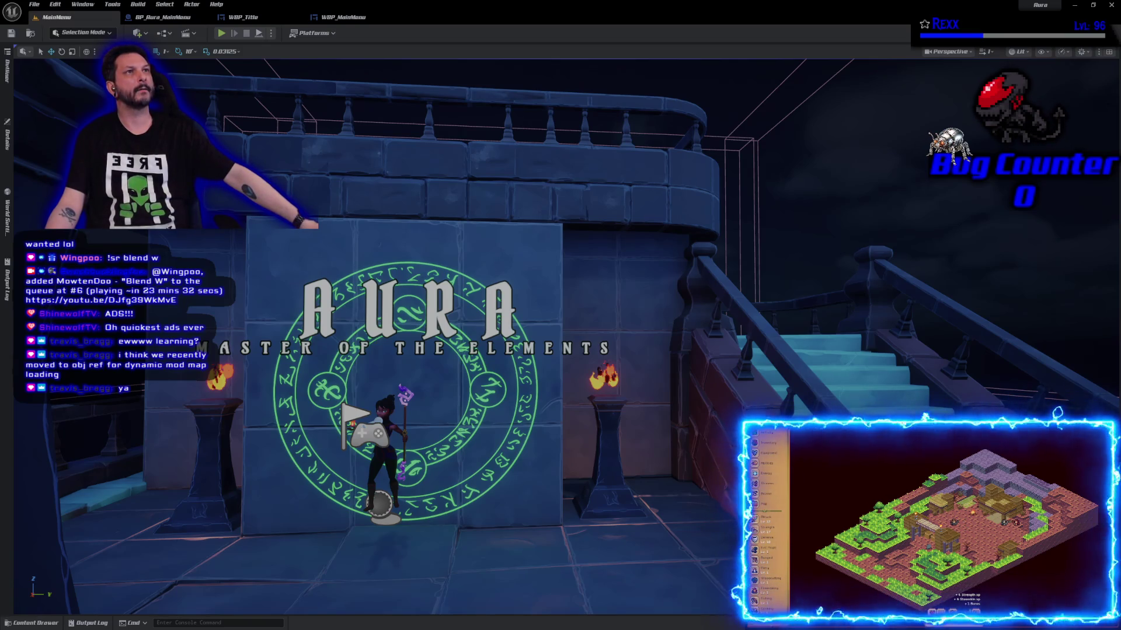
{"action": "key", "text": "alt+p"}
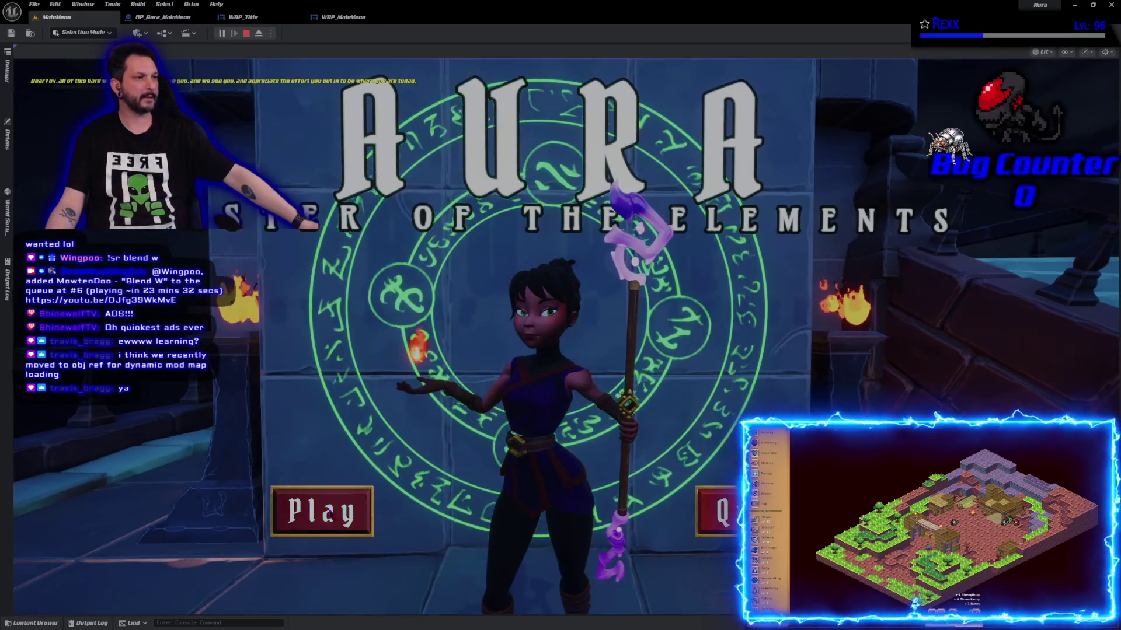
{"action": "left_click", "coordinate": [331, 515]}
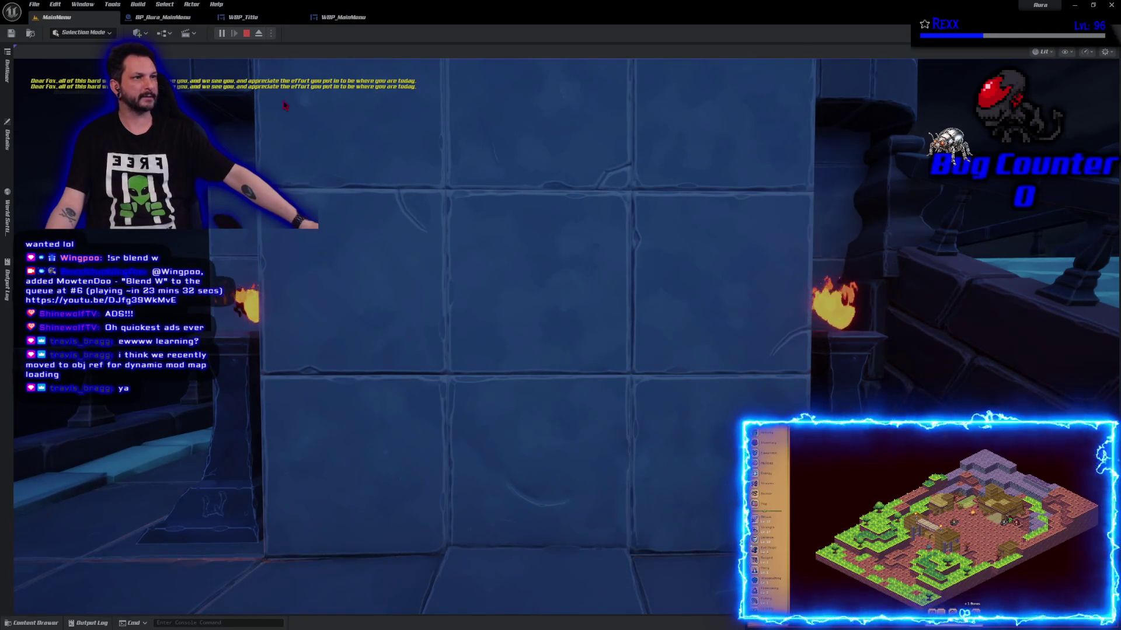
{"action": "key", "text": "Escape"}
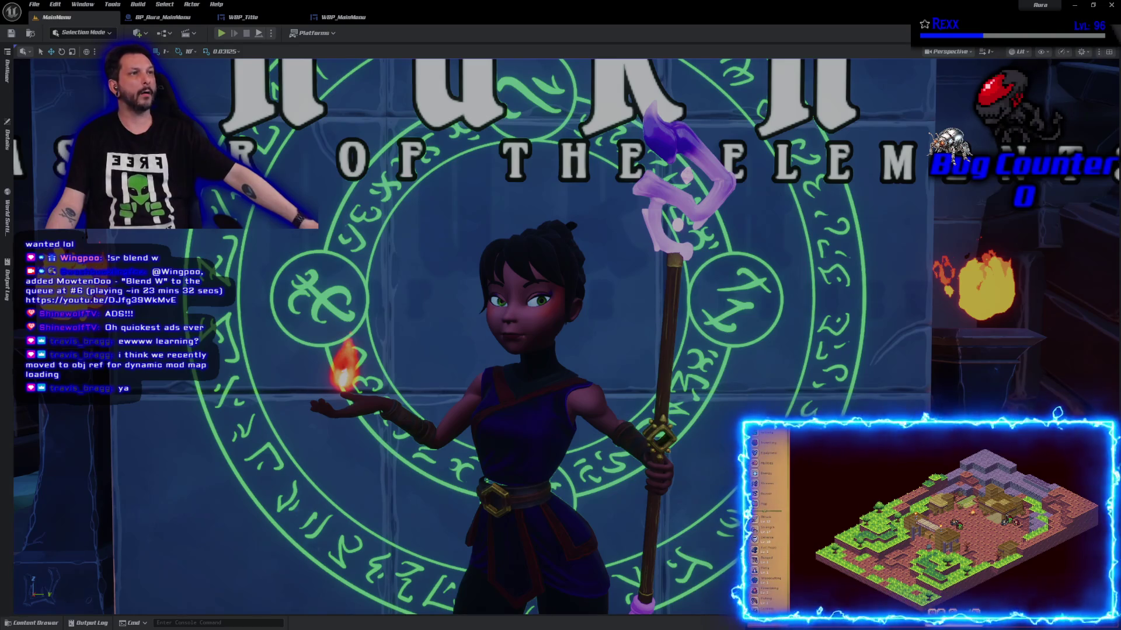
- Run two more play-in-editor sessions of the menu, then switch to GitHub Desktop
{"action": "left_click", "coordinate": [221, 33]}
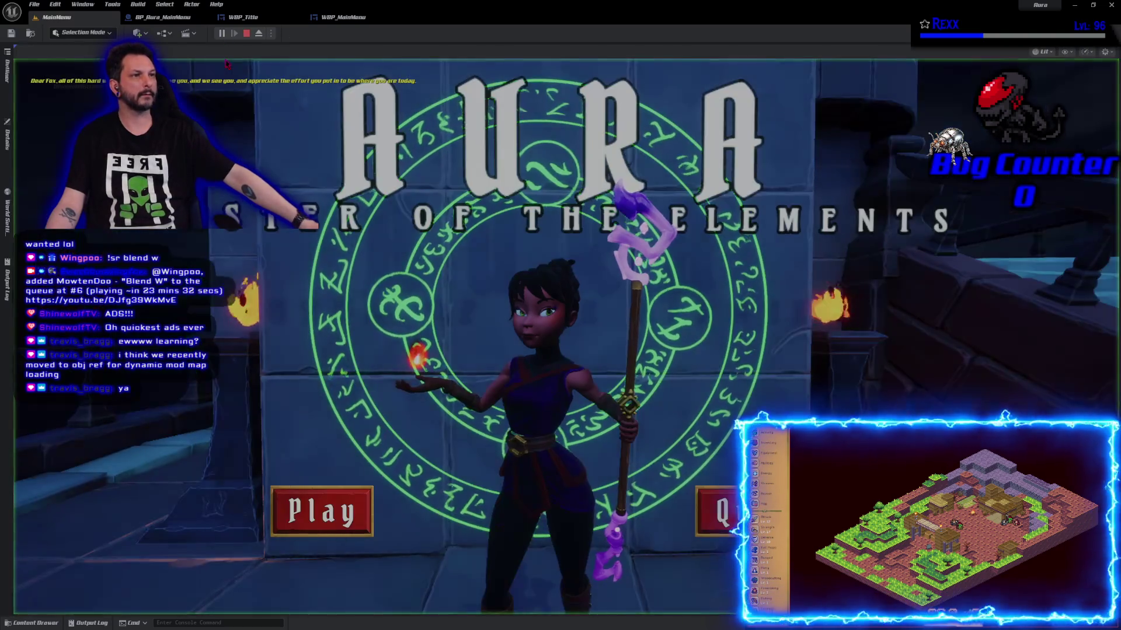
{"action": "key", "text": "Escape"}
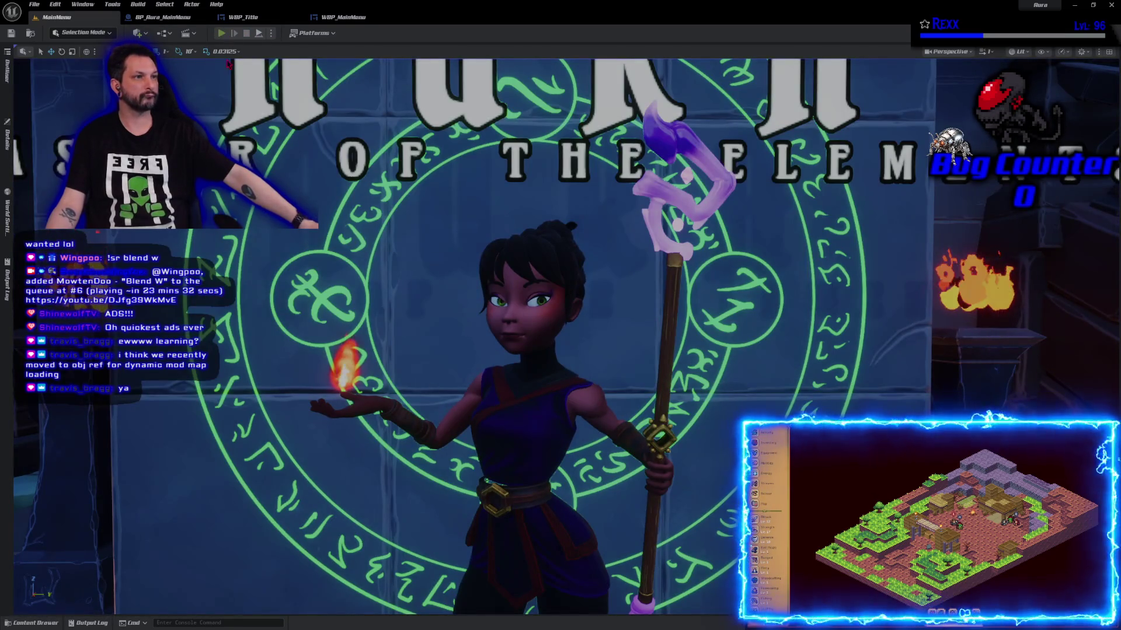
{"action": "key", "text": "alt+p"}
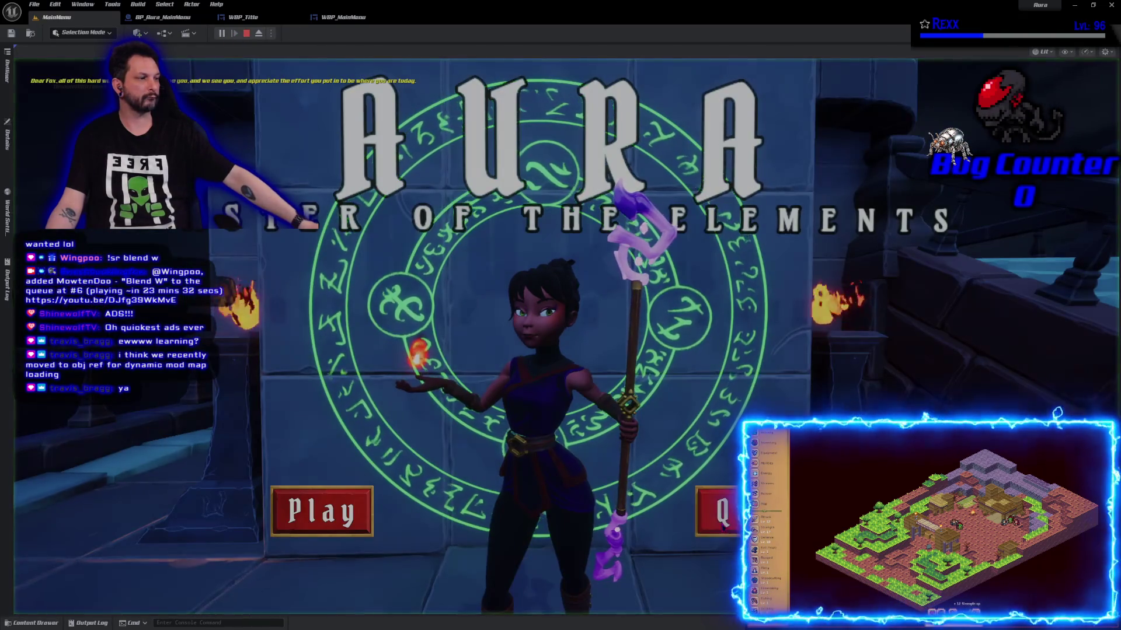
{"action": "left_click", "coordinate": [722, 525]}
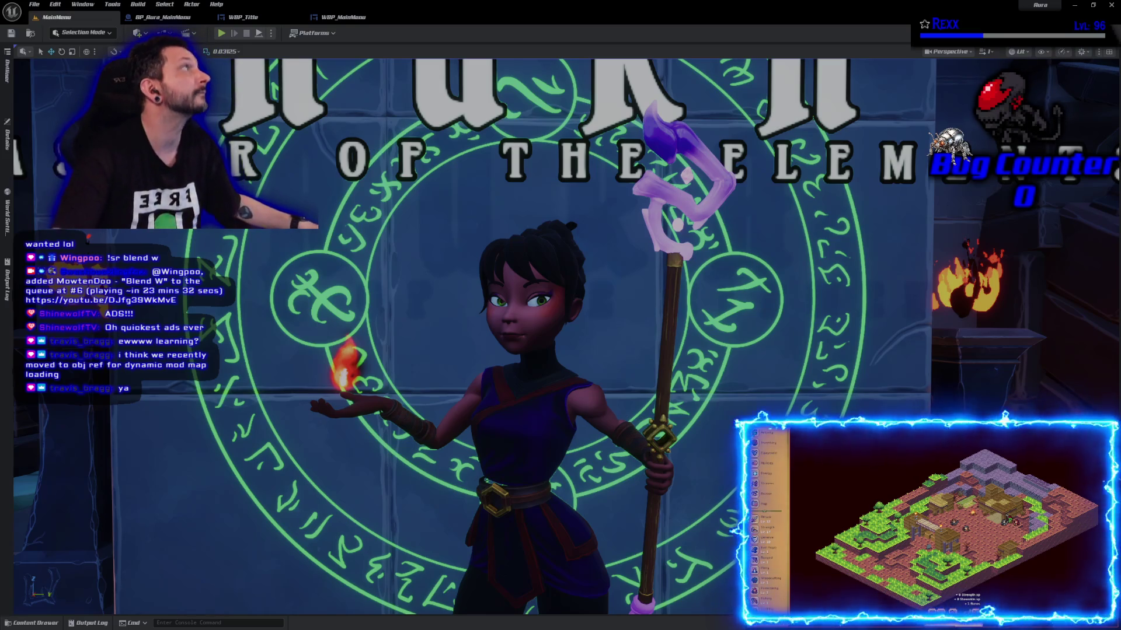
{"action": "key", "text": "alt+Tab"}
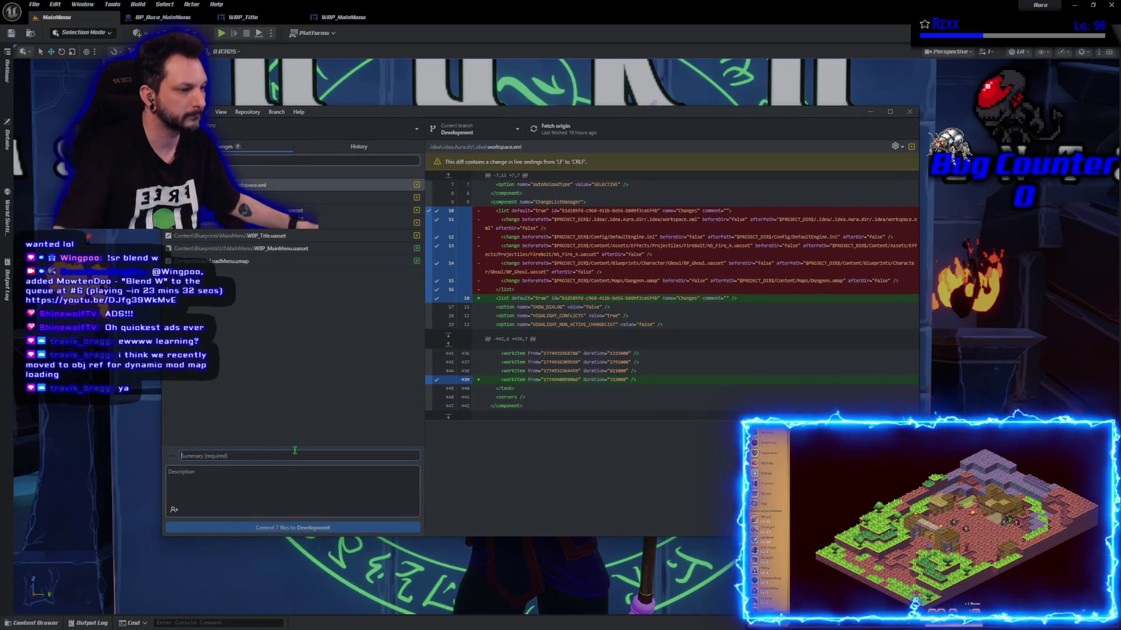
- Commit the 7 changed files as 'Play and Quit Buttons' to Development, push to origin, and view History
{"action": "type", "text": "Plaz"}
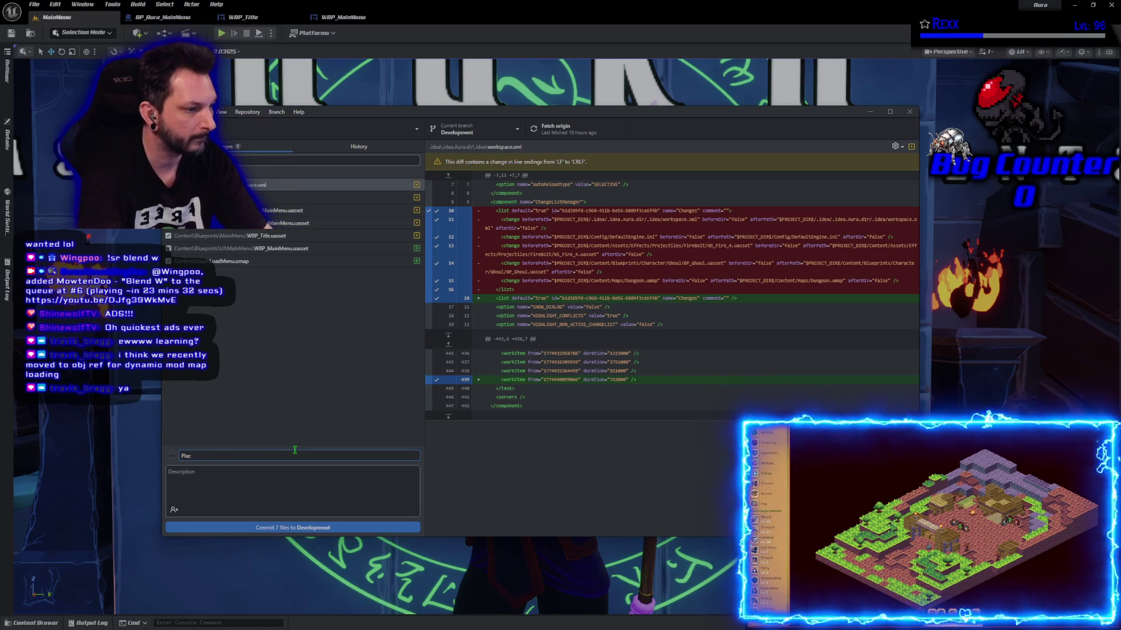
{"action": "key", "text": "BackSpace"}
{"action": "type", "text": "y and Qu"}
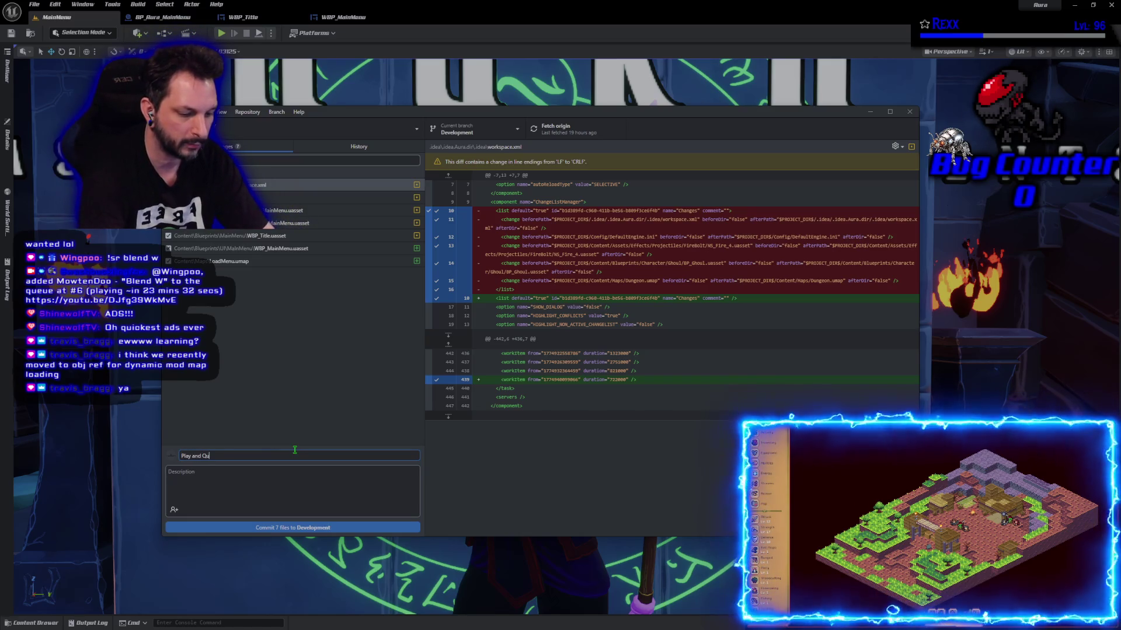
{"action": "type", "text": "it Buttons"}
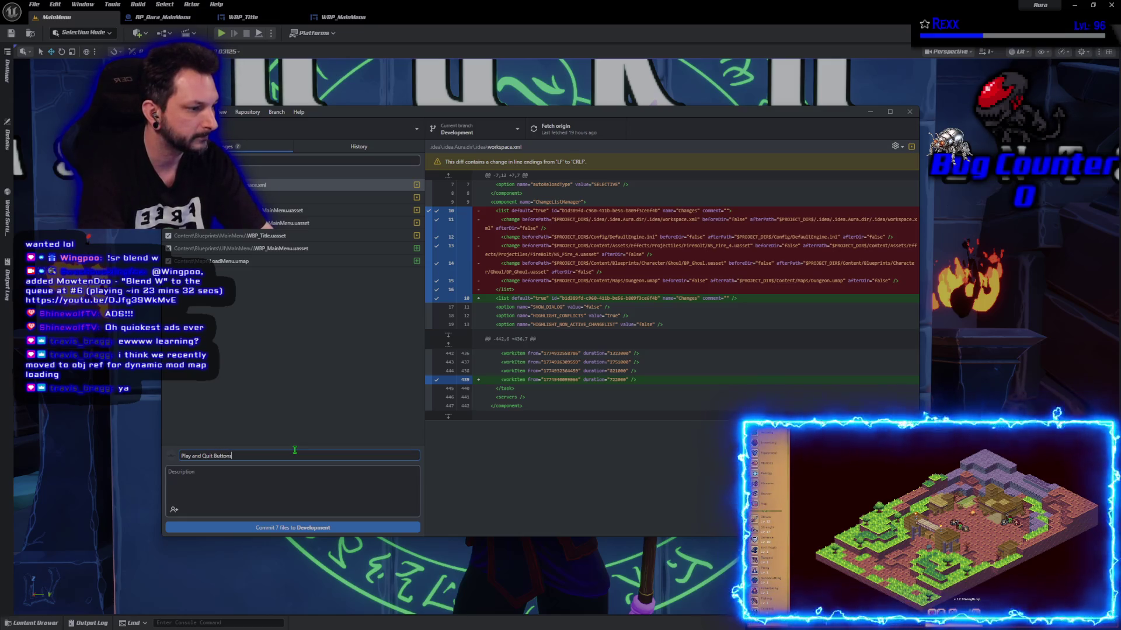
{"action": "left_click", "coordinate": [295, 528]}
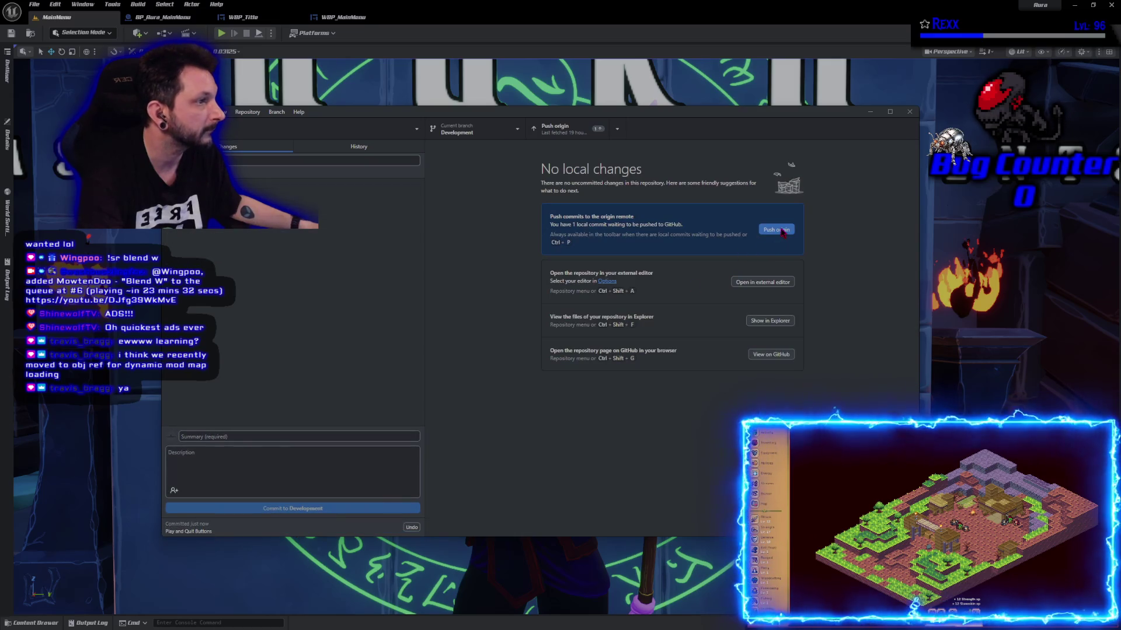
{"action": "left_click", "coordinate": [782, 230]}
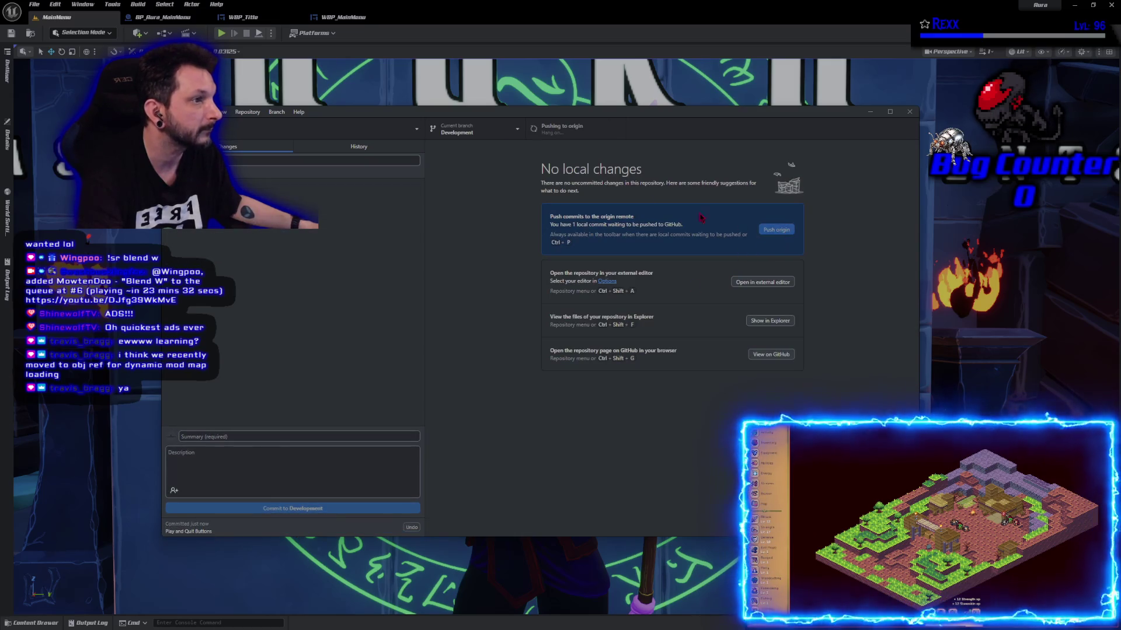
{"action": "left_click", "coordinate": [352, 148]}
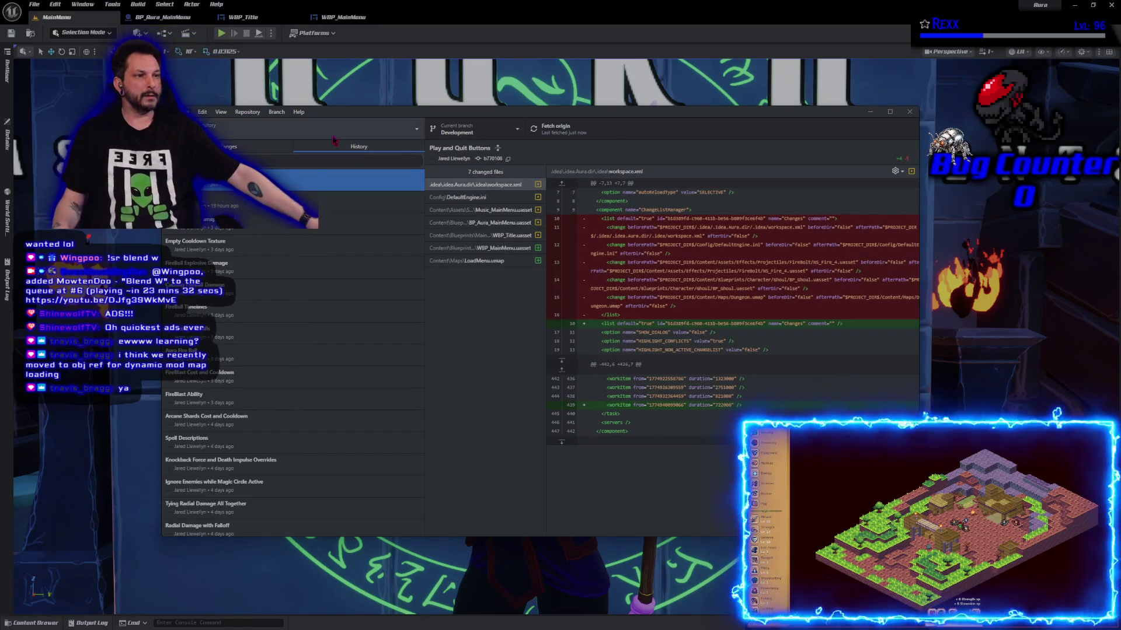
- Restart GitHub Desktop to apply its pending update, then reopen the new commit's changes
{"action": "left_click", "coordinate": [909, 111]}
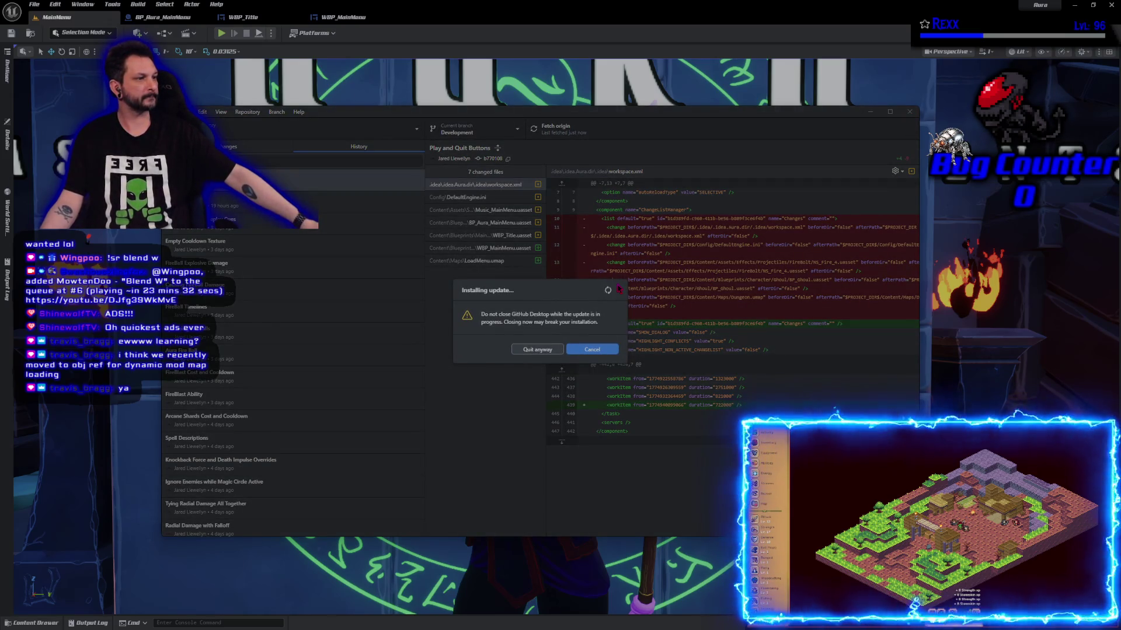
{"action": "left_click", "coordinate": [609, 349]}
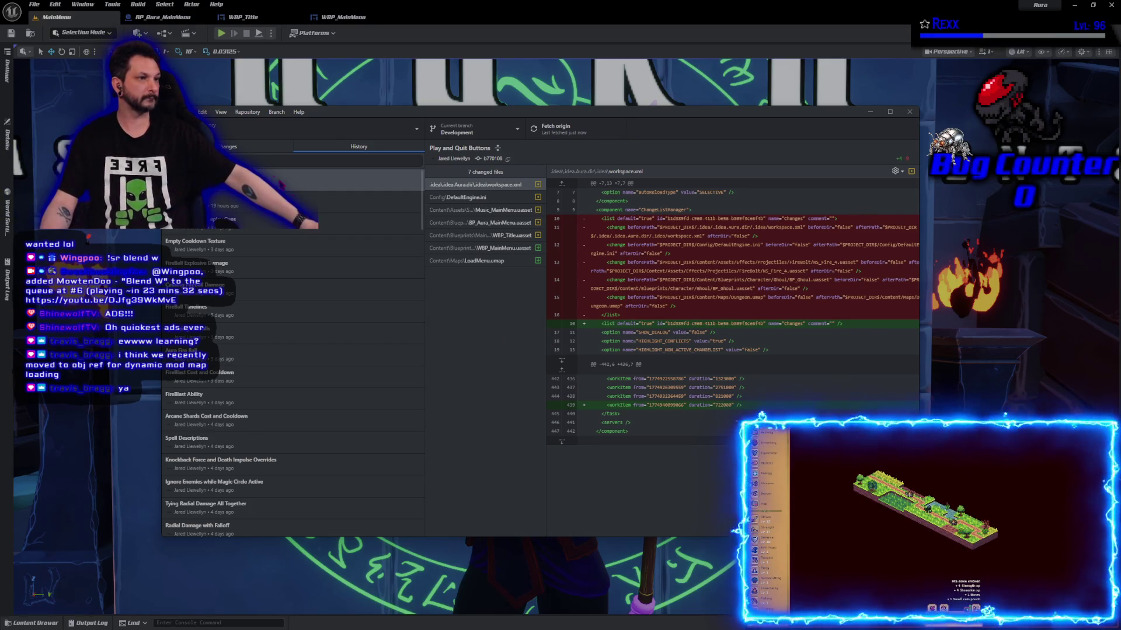
{"action": "left_click", "coordinate": [908, 111]}
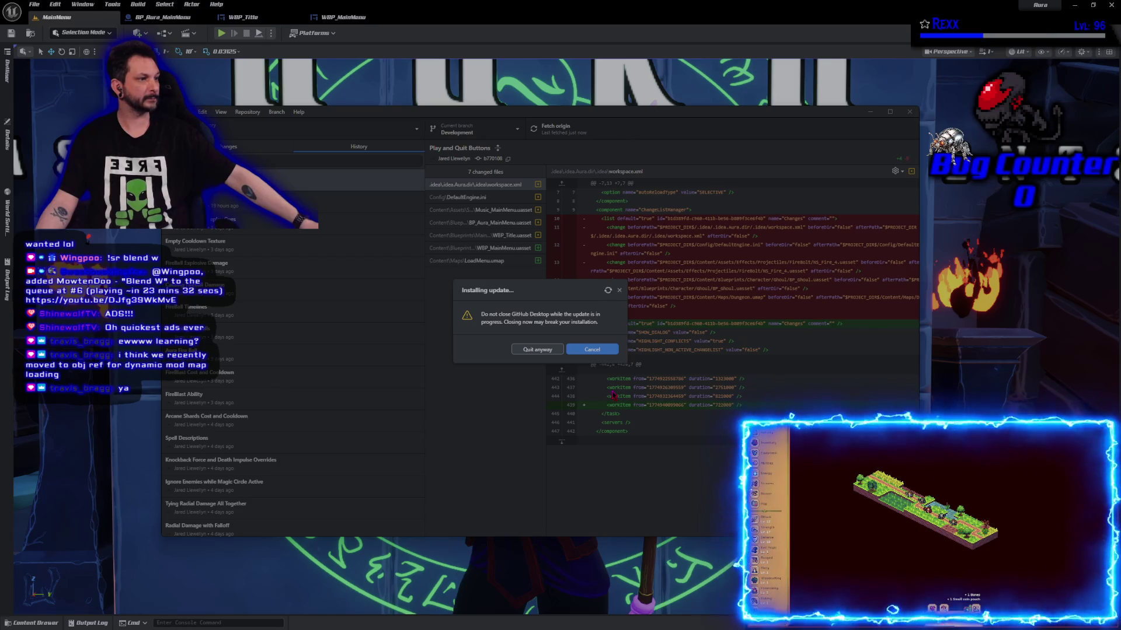
{"action": "left_click", "coordinate": [590, 350]}
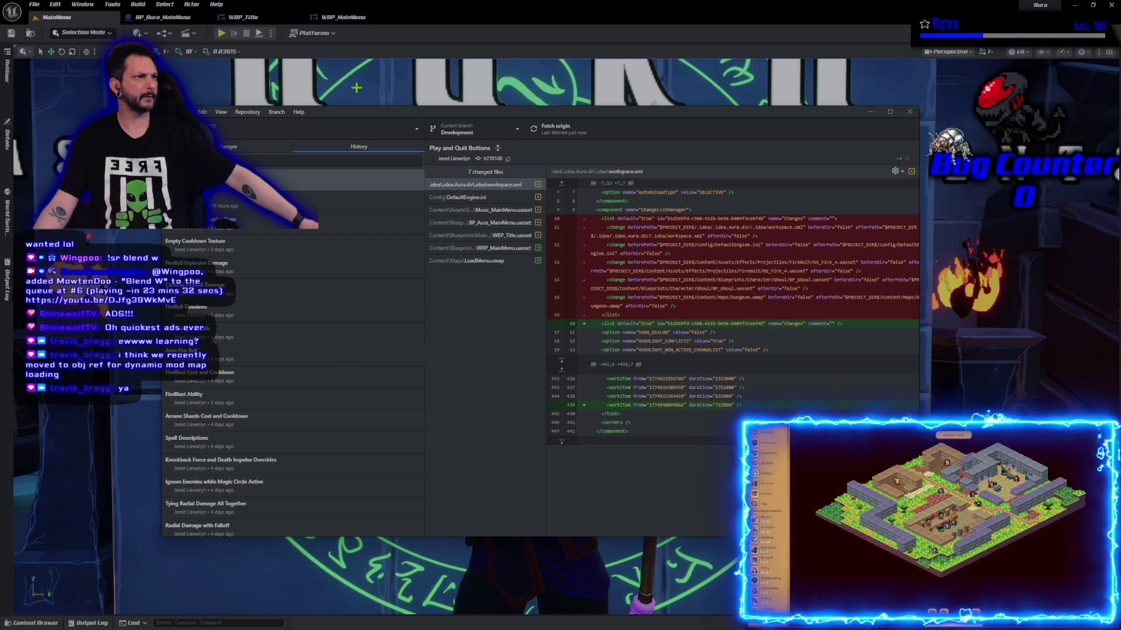
{"action": "double_click", "coordinate": [374, 111]}
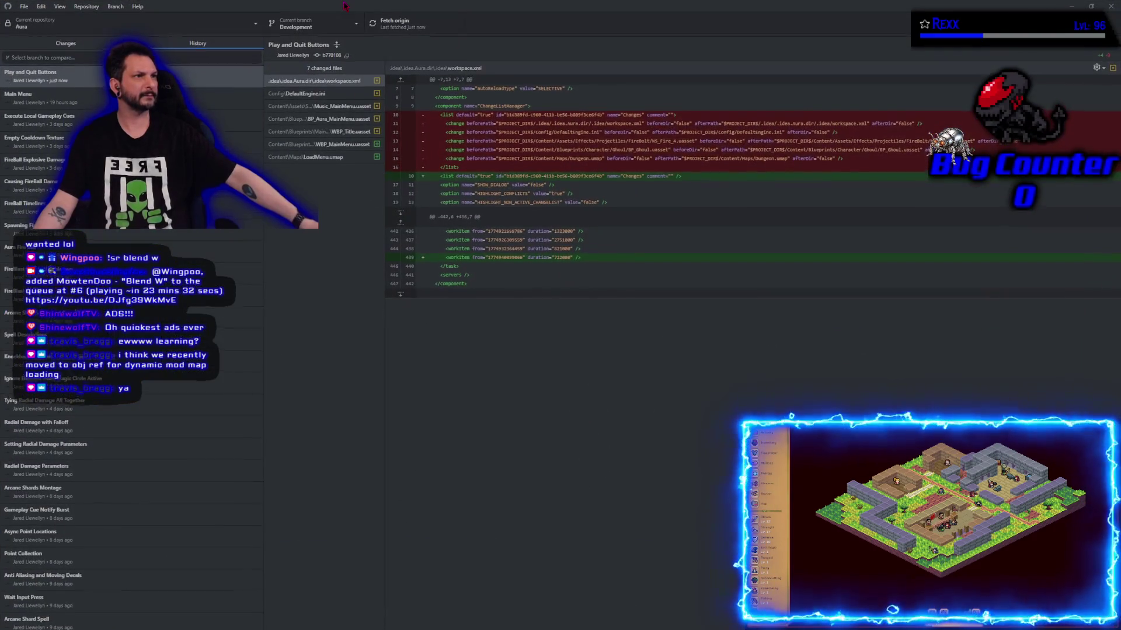
{"action": "left_click_drag", "start_coordinate": [361, 7], "coordinate": [360, 119]}
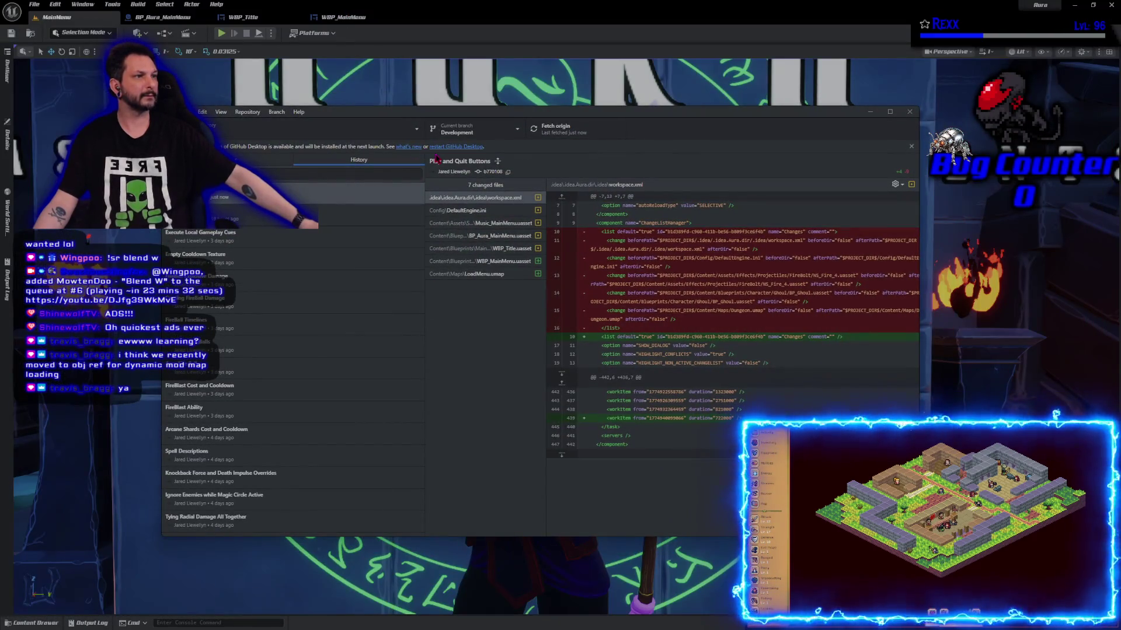
{"action": "left_click", "coordinate": [452, 148]}
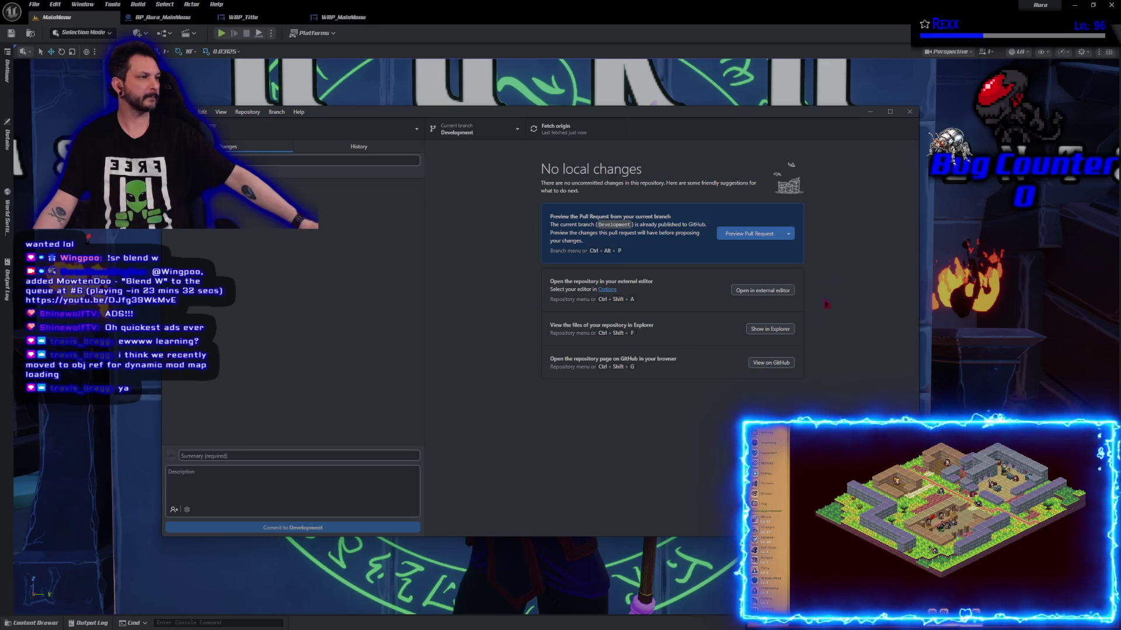
{"action": "left_click", "coordinate": [358, 148]}
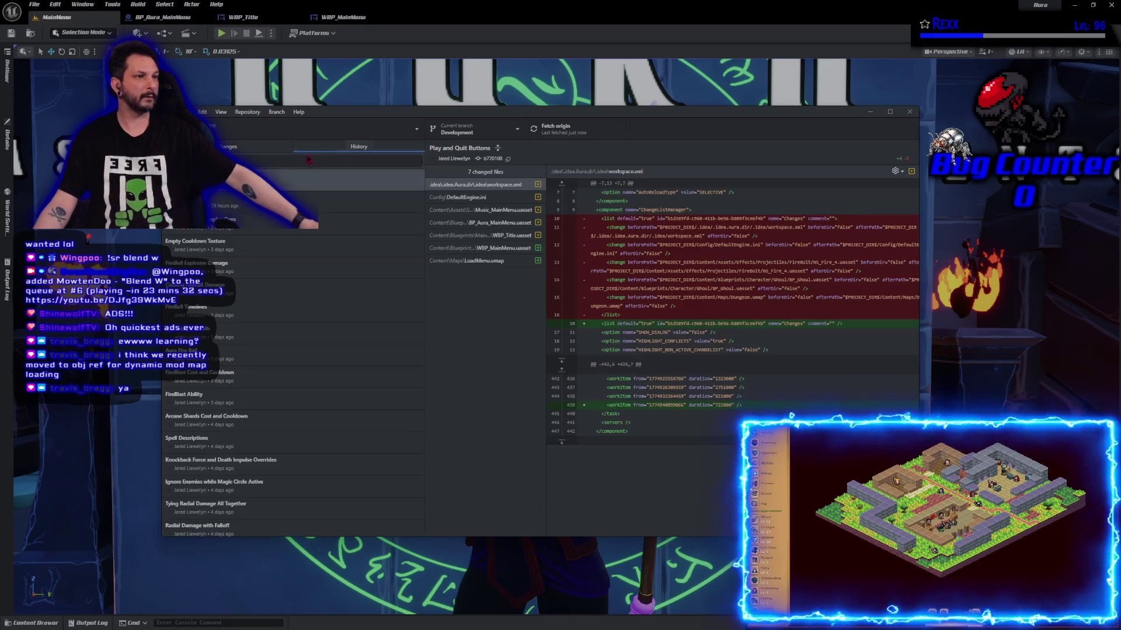
- Inspect the commit's music asset and DefaultEngine.ini default-map diff, then return to Unreal's Maps folder
{"action": "left_click", "coordinate": [461, 222]}
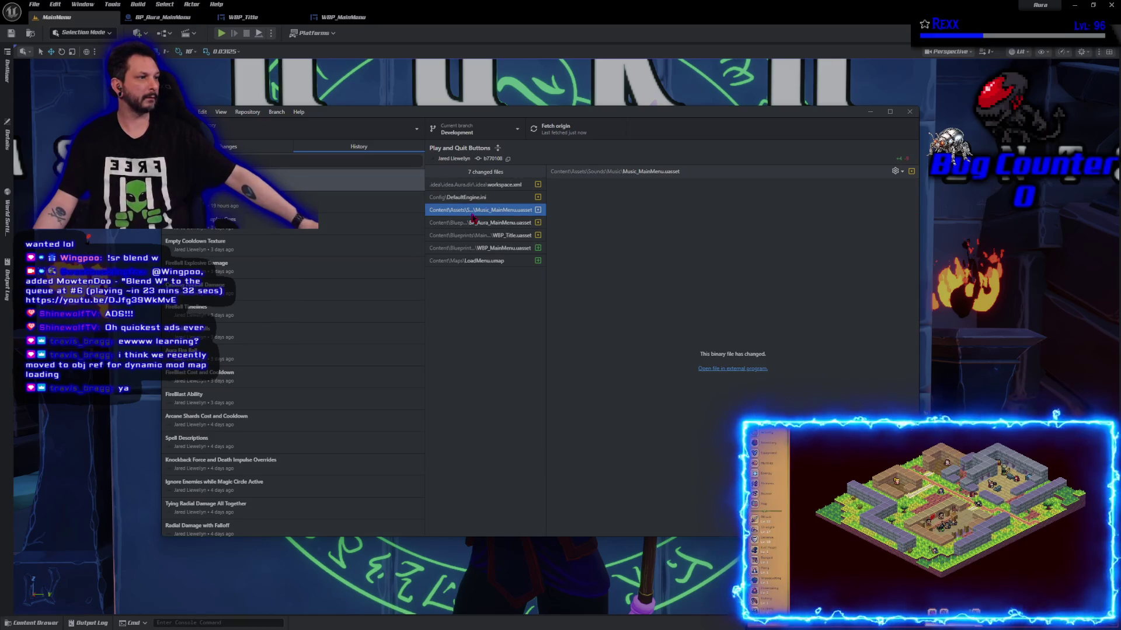
{"action": "left_click", "coordinate": [471, 198]}
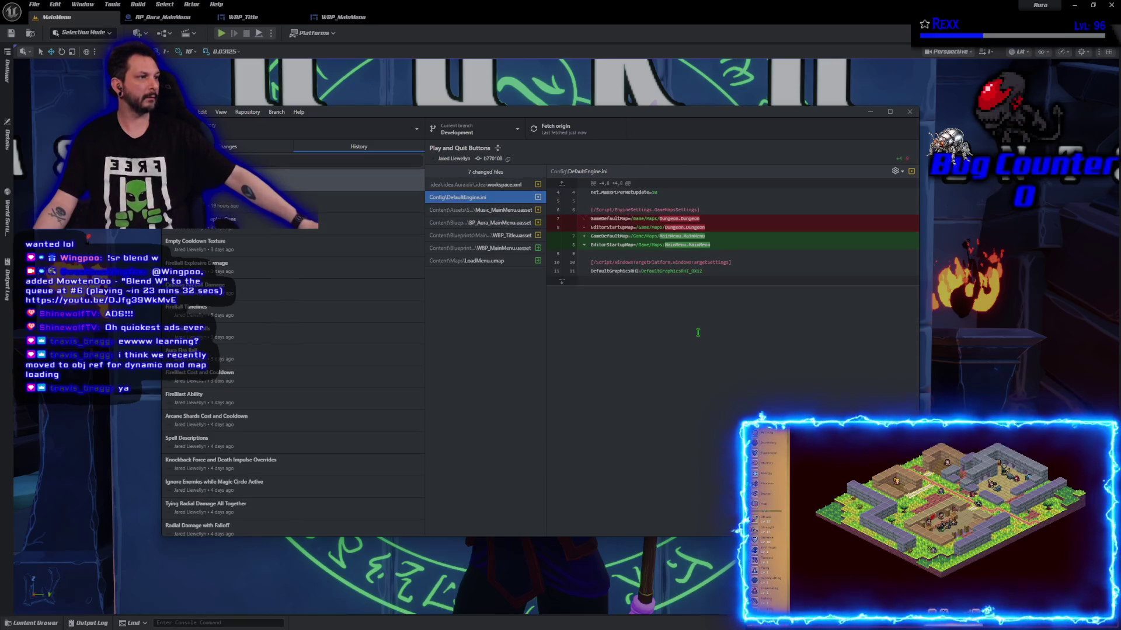
{"action": "left_click_drag", "start_coordinate": [734, 247], "coordinate": [622, 229]}
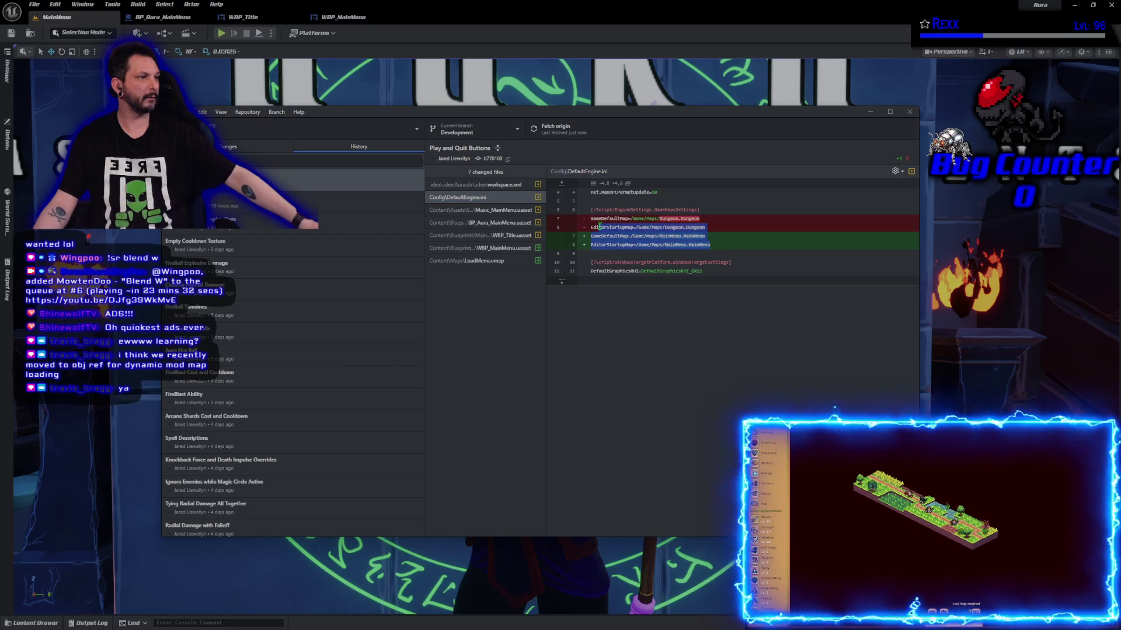
{"action": "left_click", "coordinate": [630, 292]}
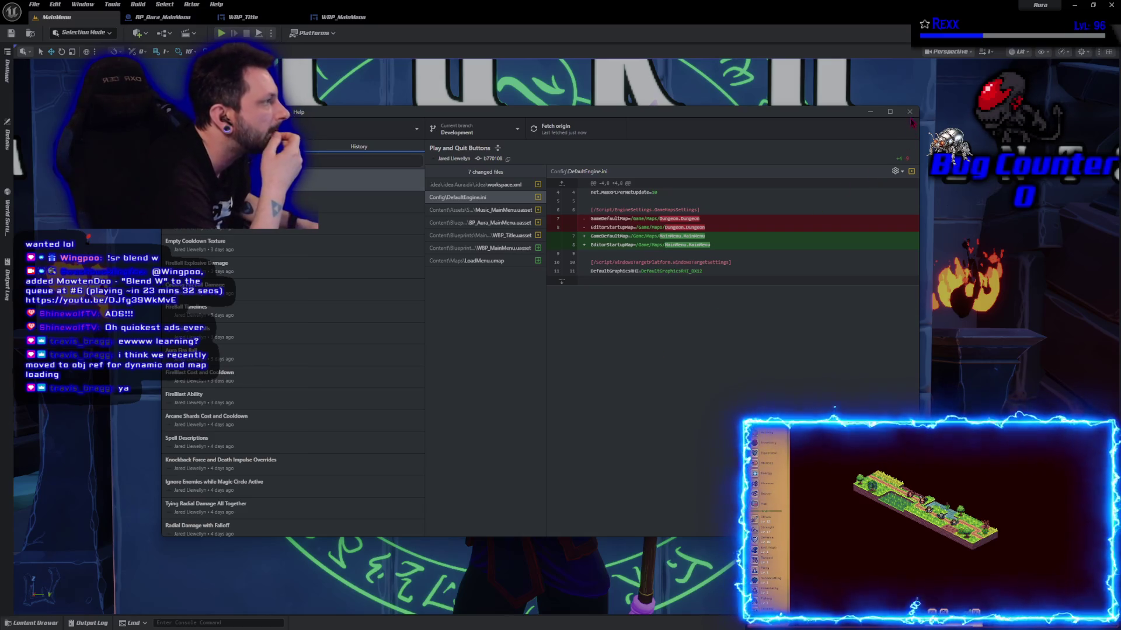
{"action": "key", "text": "alt+Tab"}
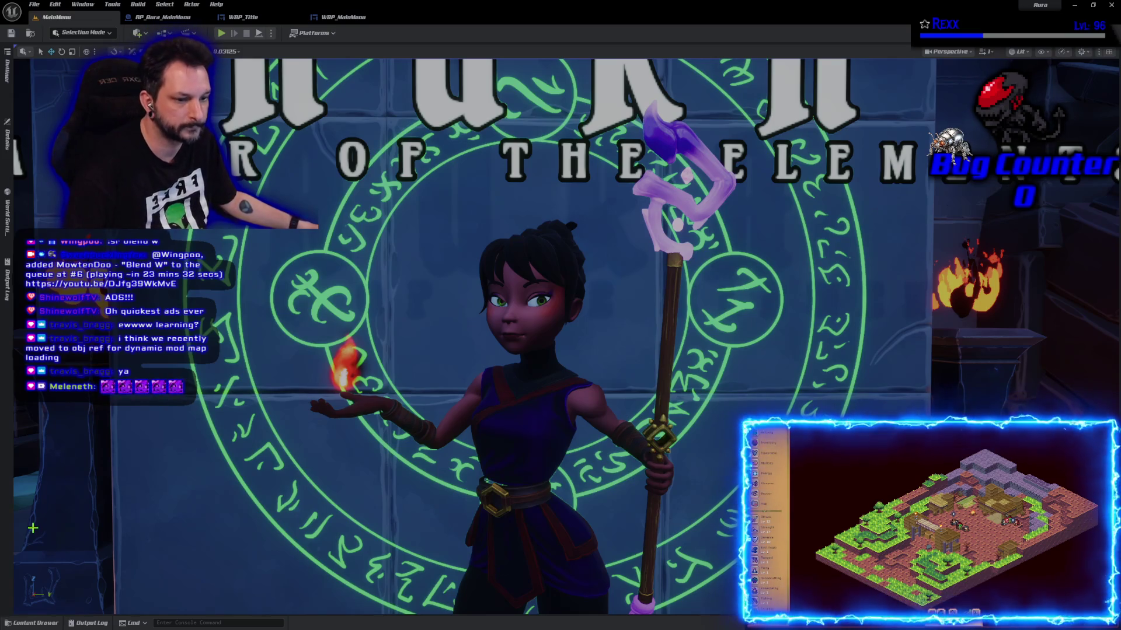
{"action": "left_click", "coordinate": [35, 623]}
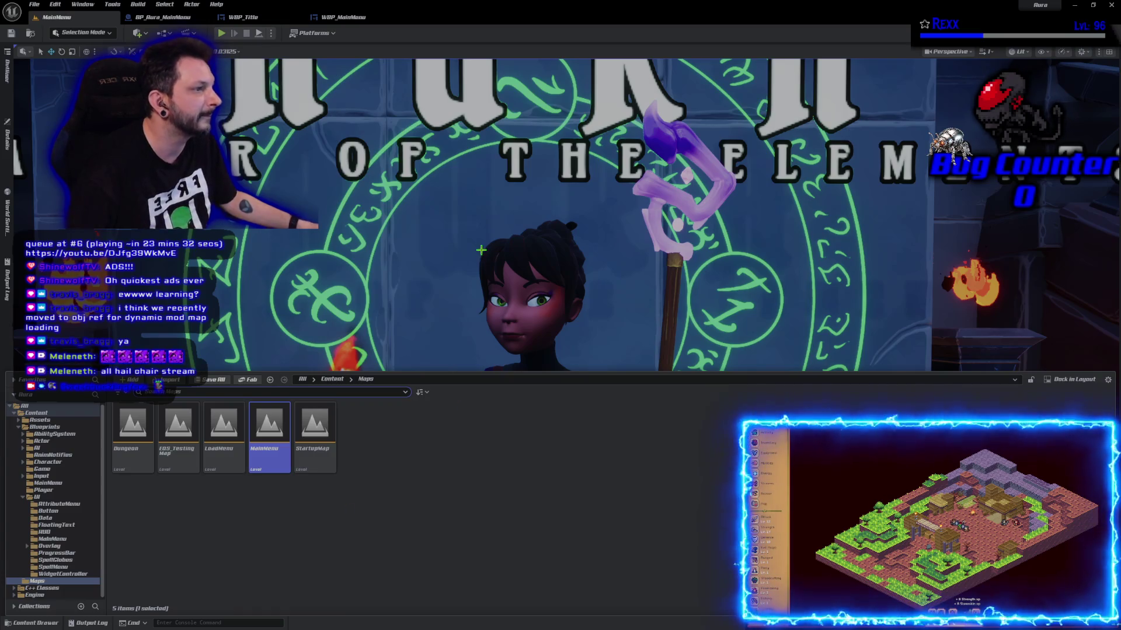
- Hide the Content Drawer and frame the viewport on the Player Start
{"action": "key", "text": "ctrl+space"}
{"action": "key", "text": "f"}
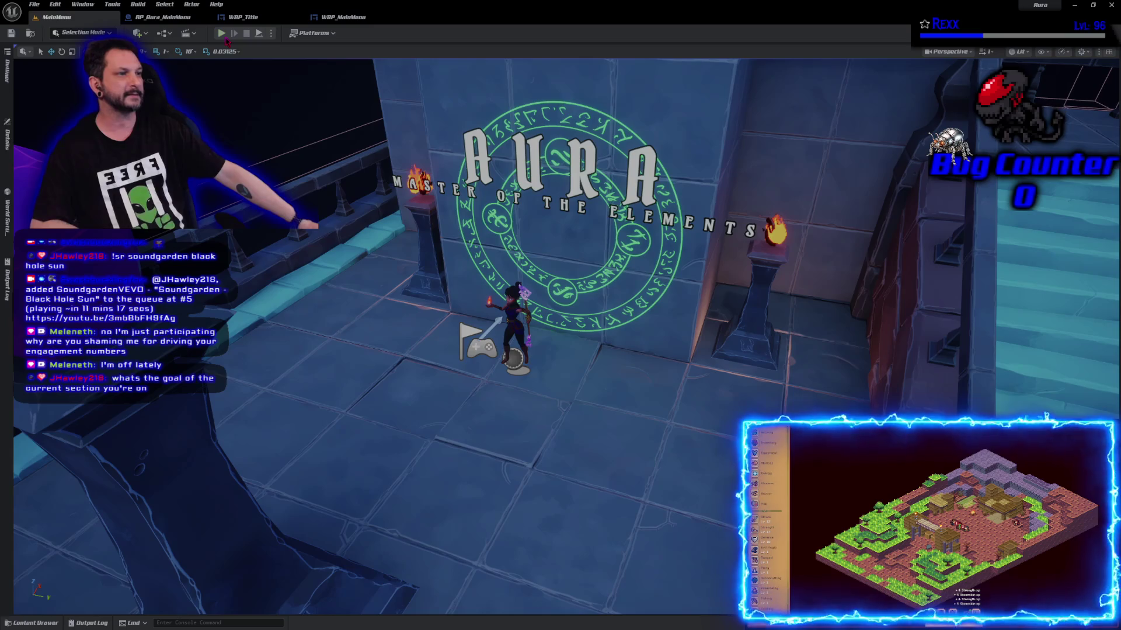
- Start a play session, press the main menu's Play button, and stop the session
{"action": "left_click", "coordinate": [222, 33]}
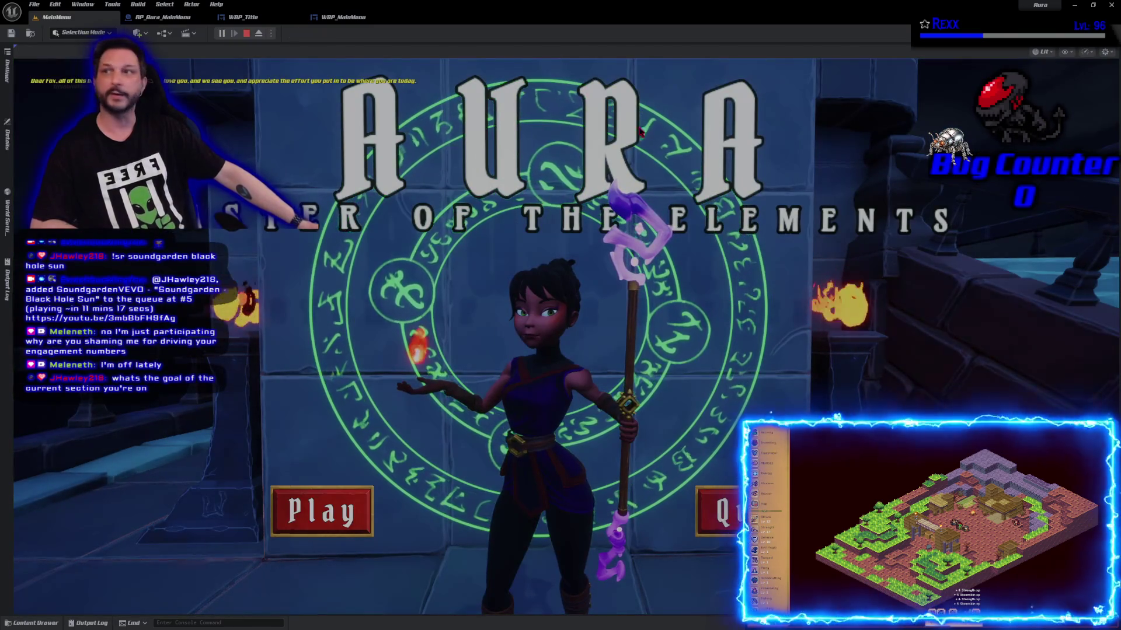
{"action": "left_click", "coordinate": [335, 522]}
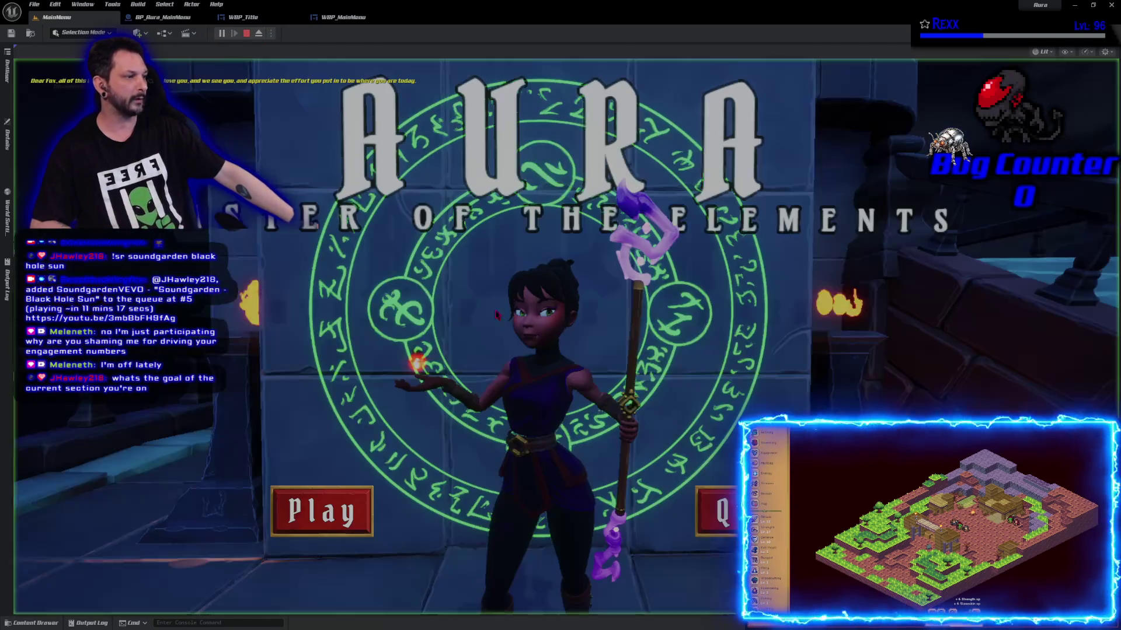
{"action": "left_click", "coordinate": [246, 32]}
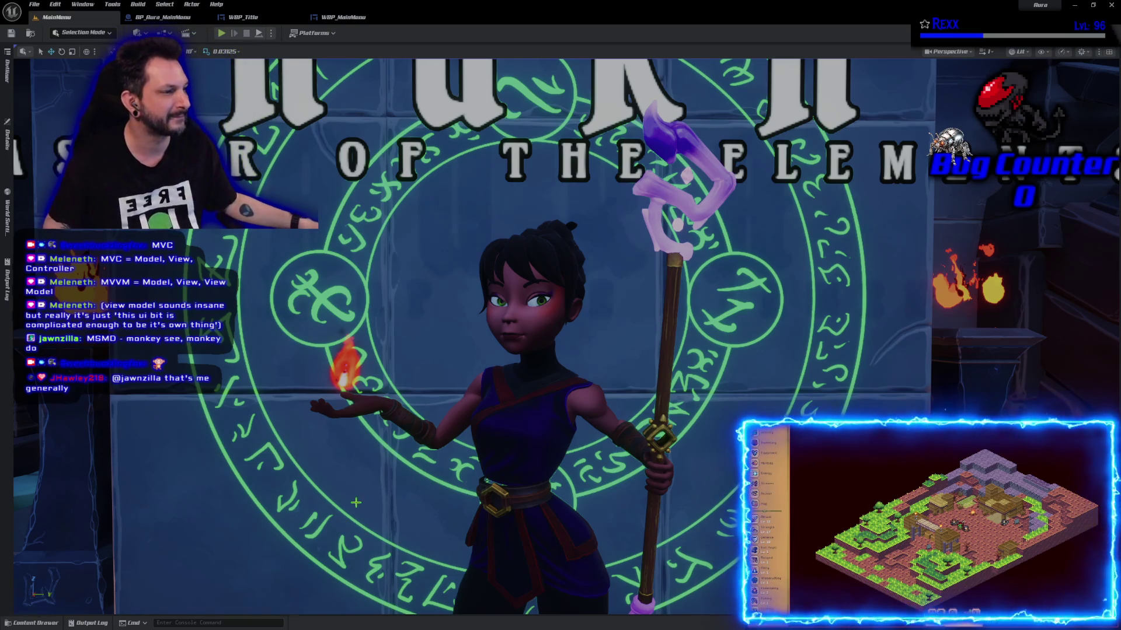
- Orbit and pan around the main menu scene, then open the Content Drawer at Content/Maps
{"action": "mouse_move", "coordinate": [388, 498]}
{"action": "left_mouse_down"}
{"action": "mouse_move", "coordinate": [388, 409]}
{"action": "mouse_move", "coordinate": [389, 496]}
{"action": "left_mouse_up"}
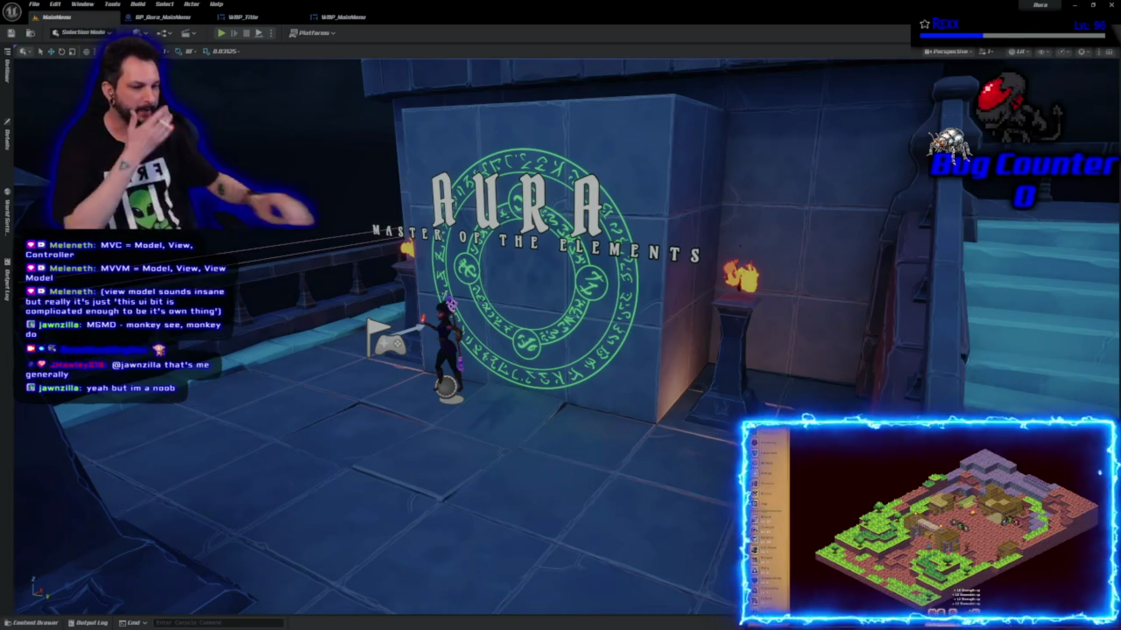
{"action": "left_click_drag", "start_coordinate": [357, 436], "coordinate": [199, 444]}
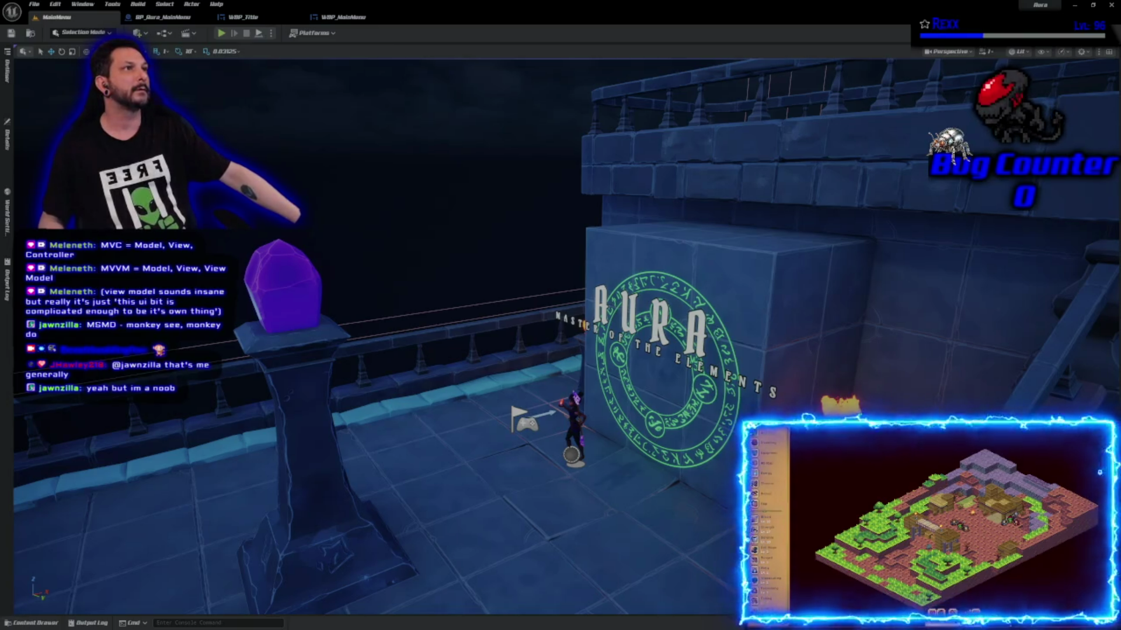
{"action": "left_click", "coordinate": [26, 623]}
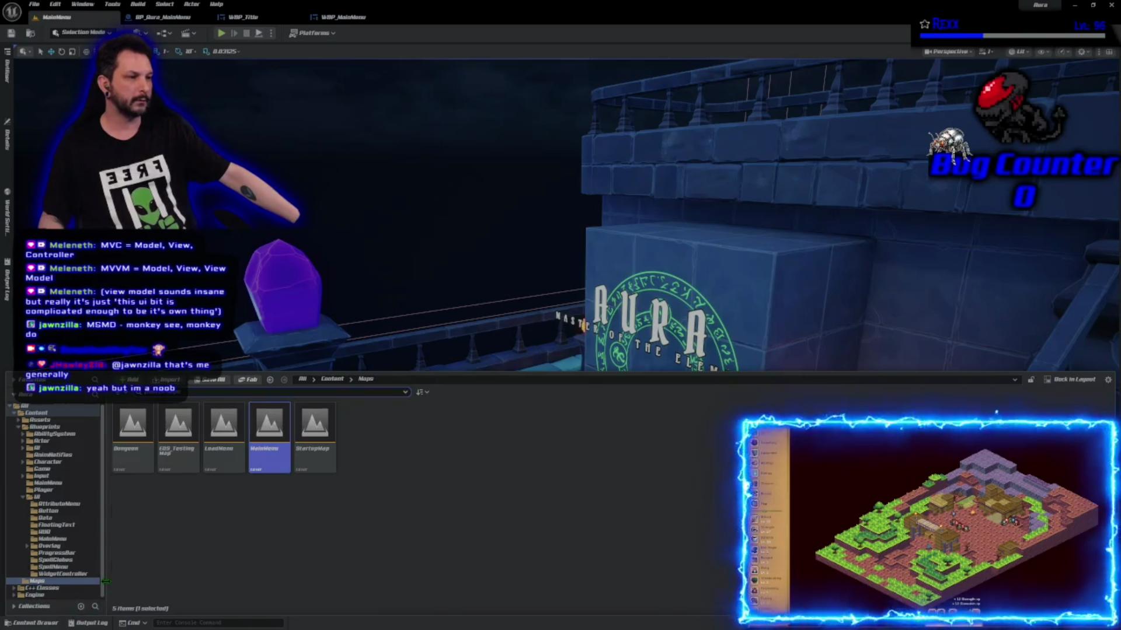
- Open the LoadMenu level and add an empty 'LoadMenu' folder inside Content/Blueprints/UI
{"action": "double_click", "coordinate": [212, 446]}
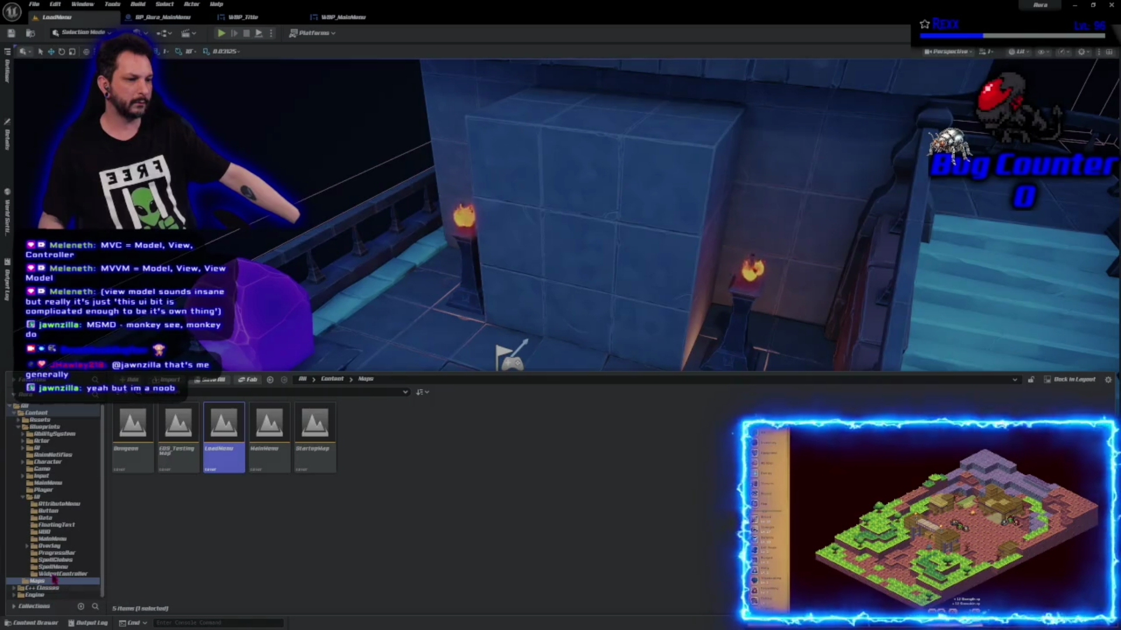
{"action": "left_click", "coordinate": [51, 499]}
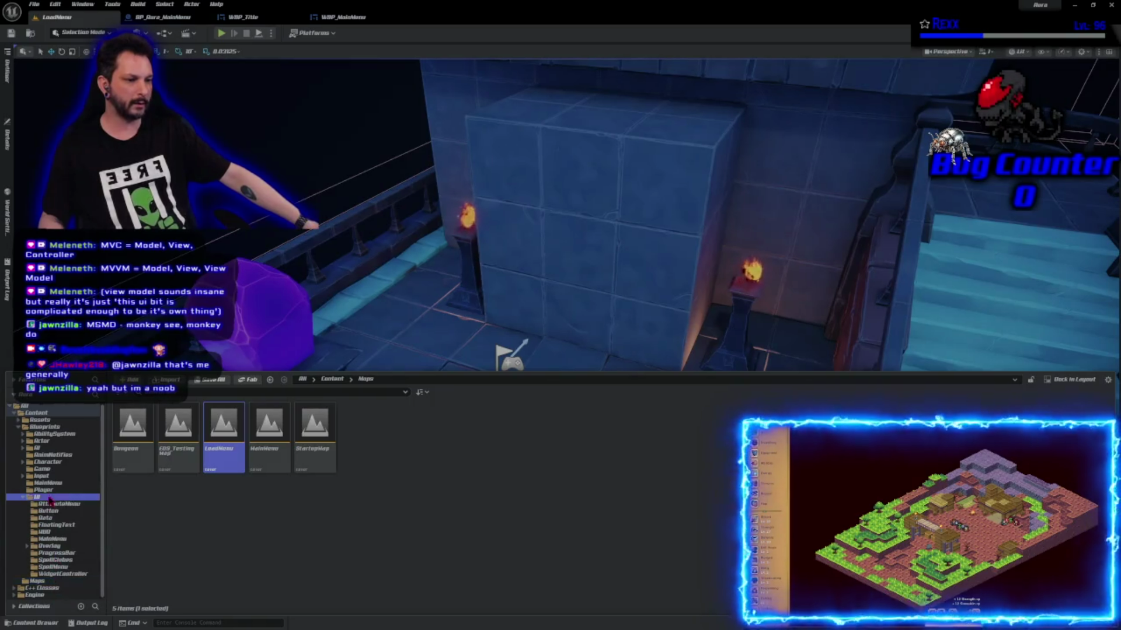
{"action": "left_click", "coordinate": [53, 540]}
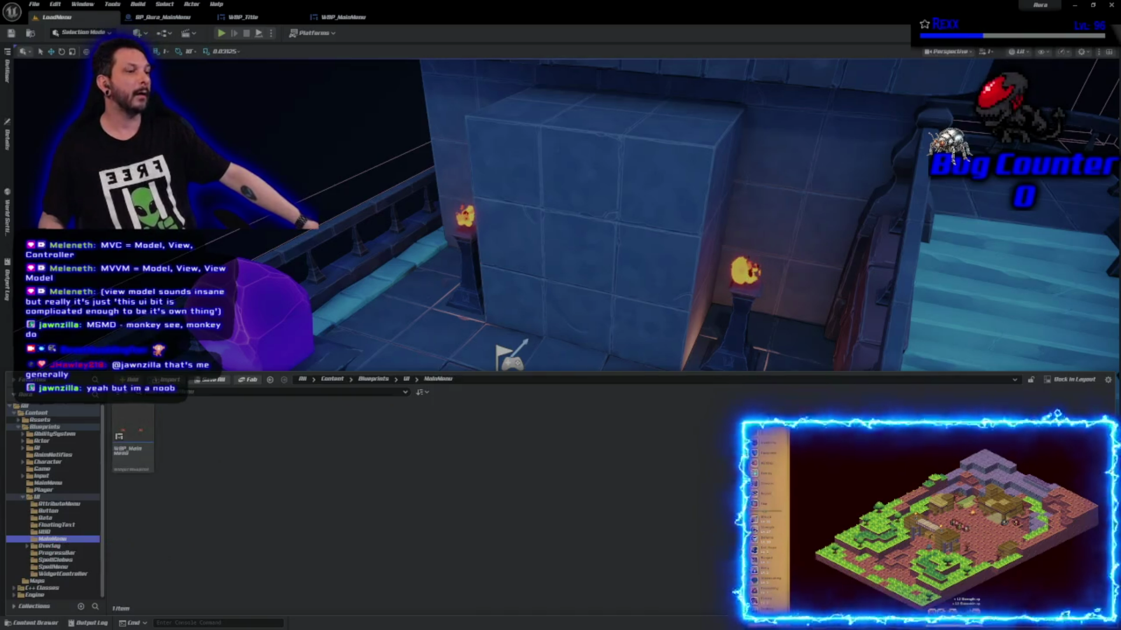
{"action": "left_click", "coordinate": [406, 379]}
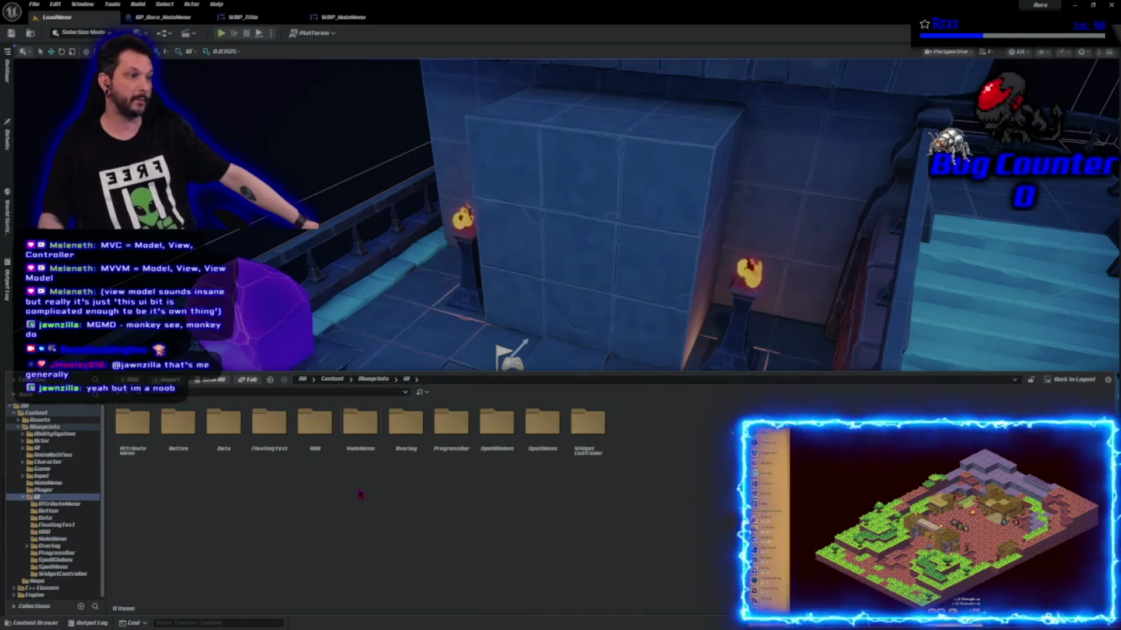
{"action": "right_click", "coordinate": [358, 493]}
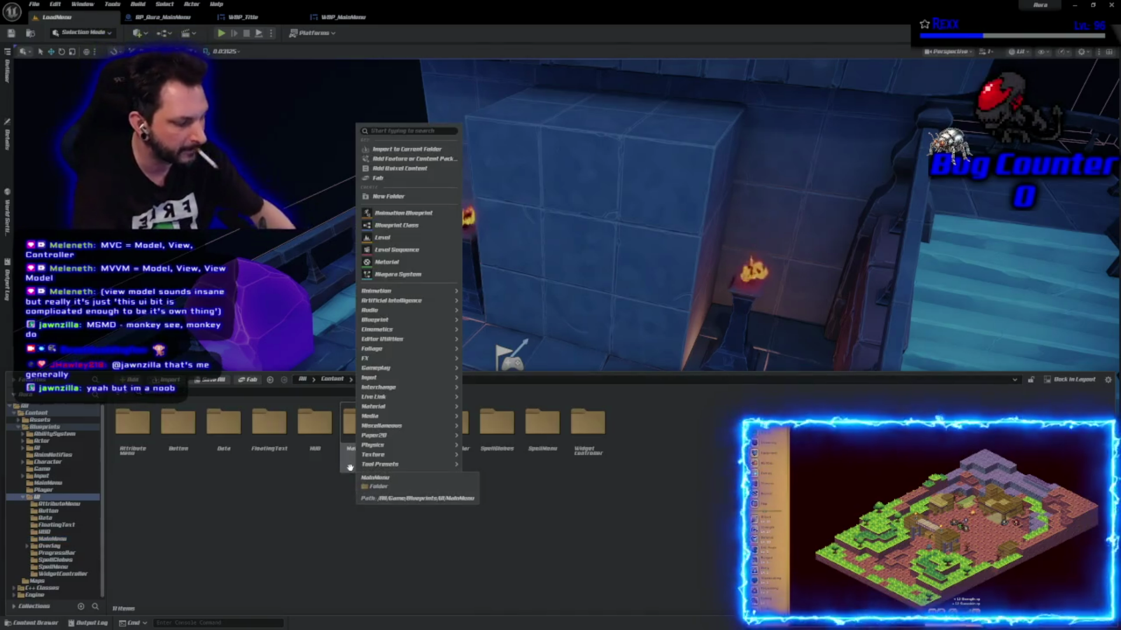
{"action": "left_click", "coordinate": [421, 196]}
{"action": "type", "text": "LoadMenu"}
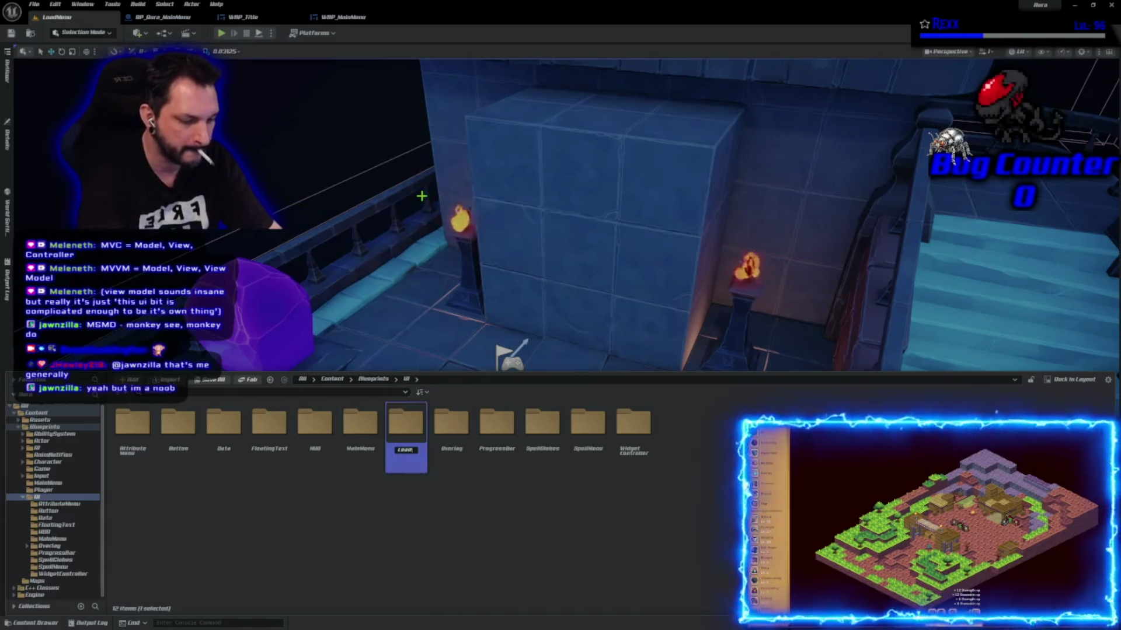
{"action": "key", "text": "Return"}
{"action": "key", "text": "Return"}
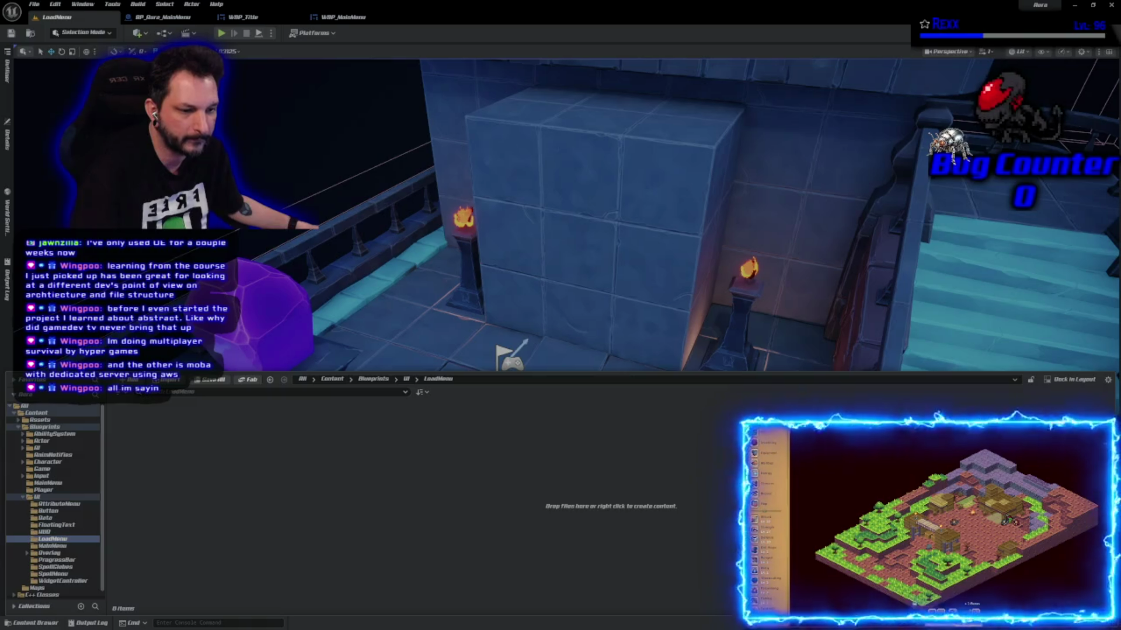
{"action": "key", "text": "alt+Tab"}
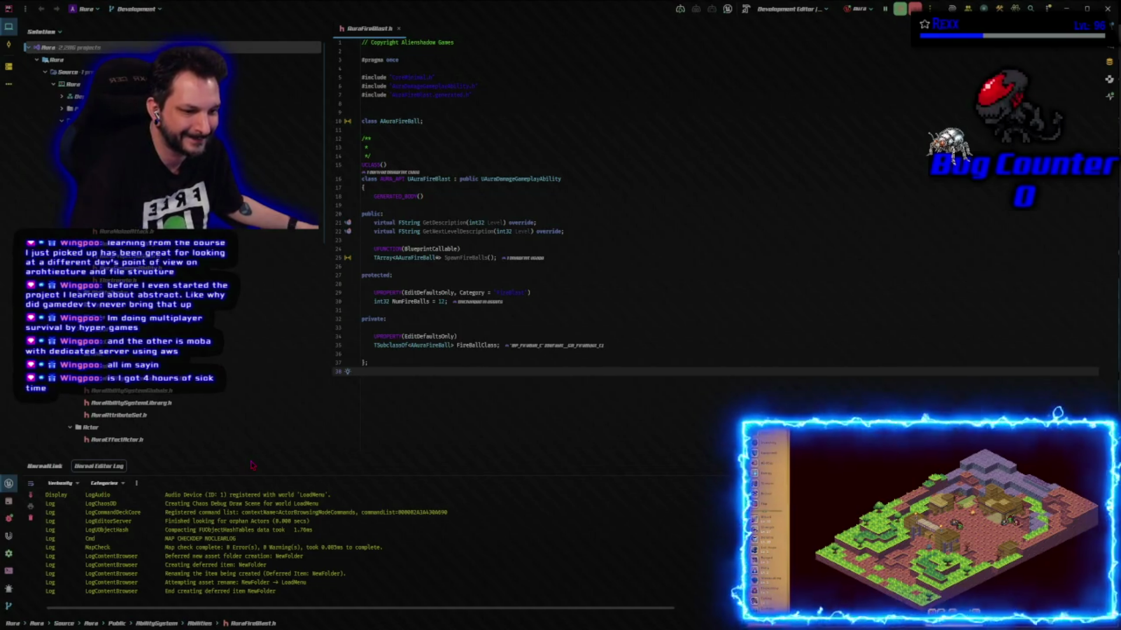
- In Rider, scroll AuraFireBlast.h, place the cursor at line 21's end, and open Search Everywhere
{"action": "key", "text": "alt+Tab"}
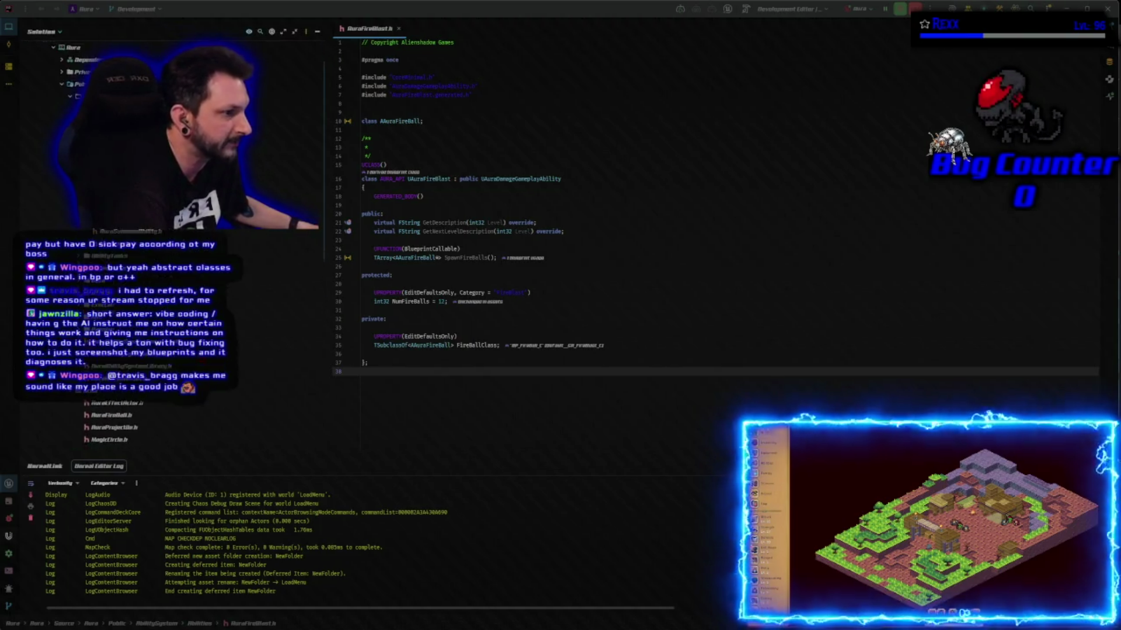
{"action": "scroll", "coordinate": [169, 245], "scroll_direction": "down", "scroll_amount": 5}
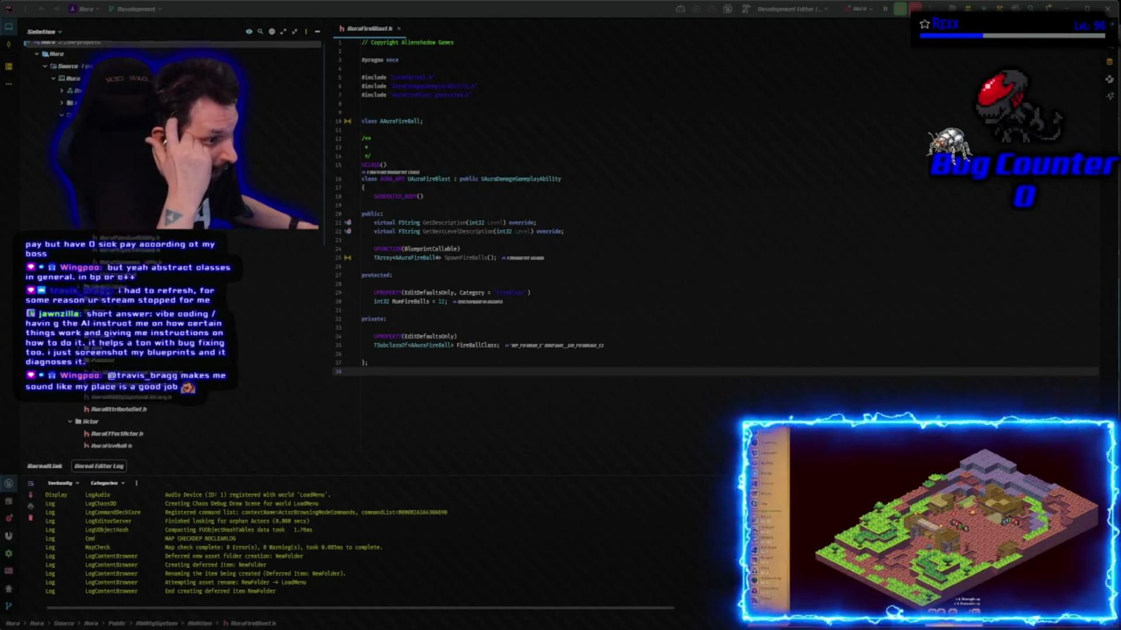
{"action": "scroll", "coordinate": [170, 246], "scroll_direction": "down", "scroll_amount": 5}
{"action": "scroll", "coordinate": [169, 245], "scroll_direction": "up", "scroll_amount": 10}
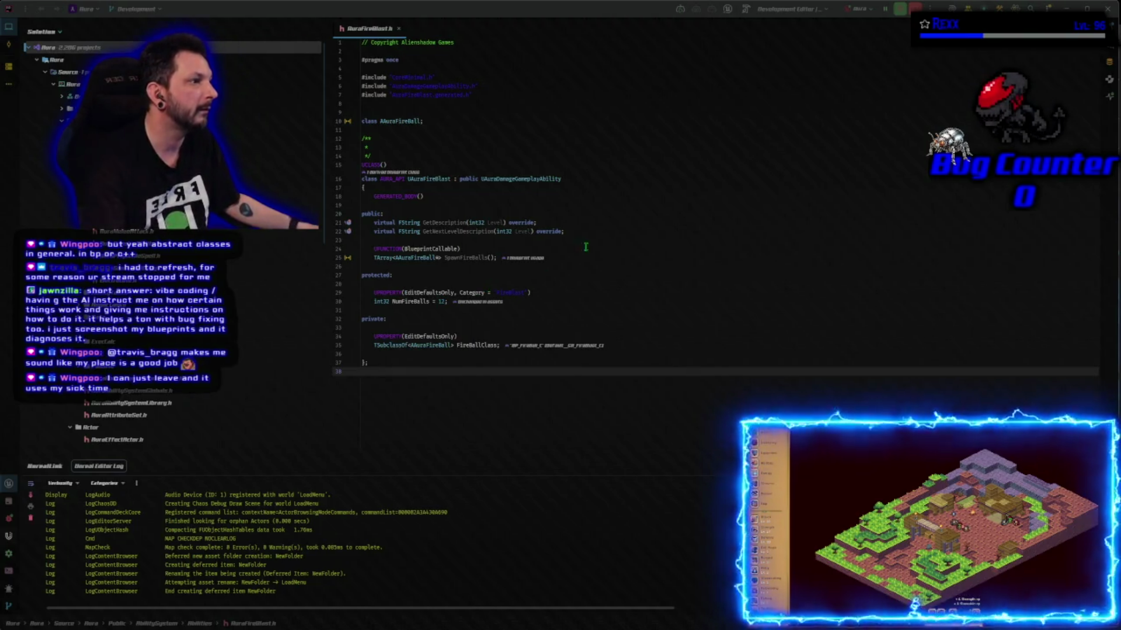
{"action": "left_click", "coordinate": [662, 218]}
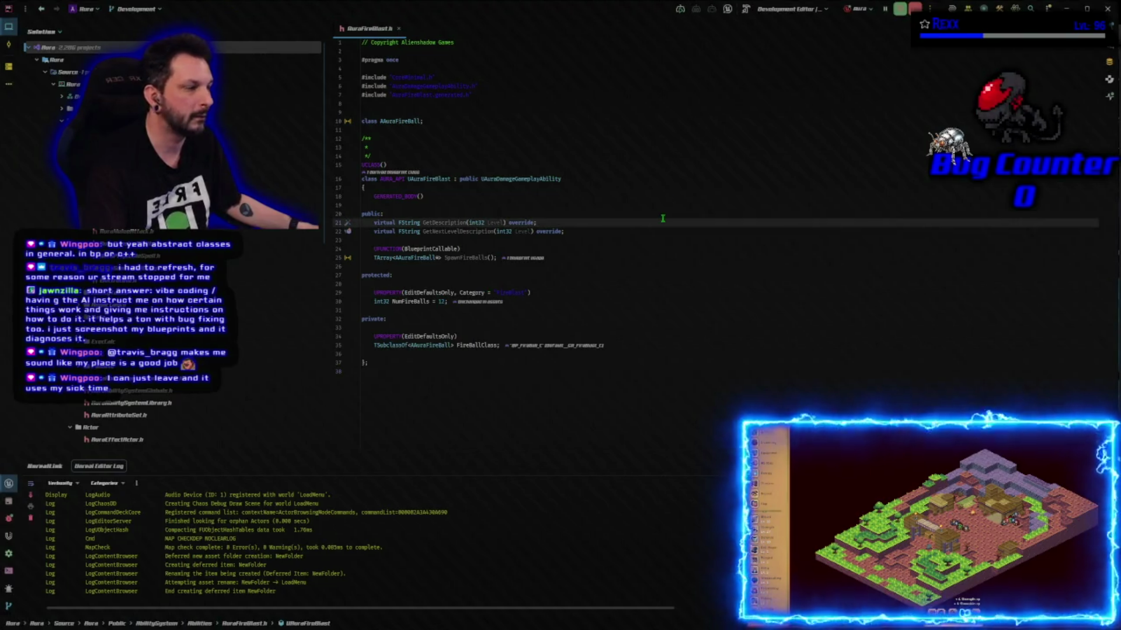
{"action": "key", "text": "shift"}
{"action": "key", "text": "shift"}
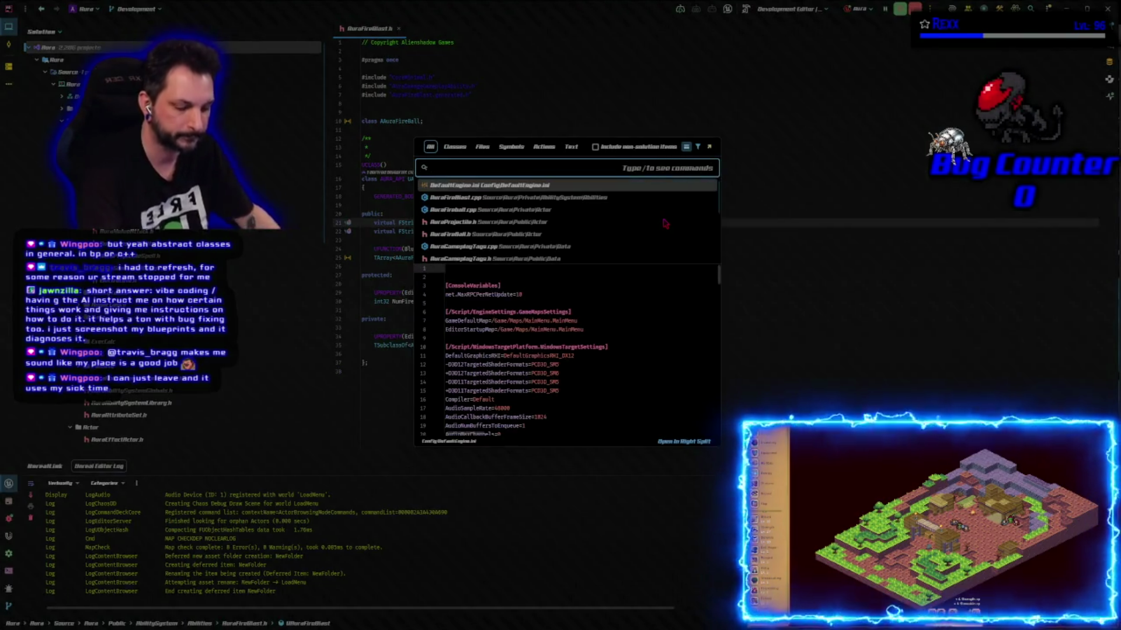
- Search for '(abstract)' and jump to AuraCharacterBase.h's UCLASS(Abstract) line, then switch to the browser
{"action": "type", "text": "(a"}
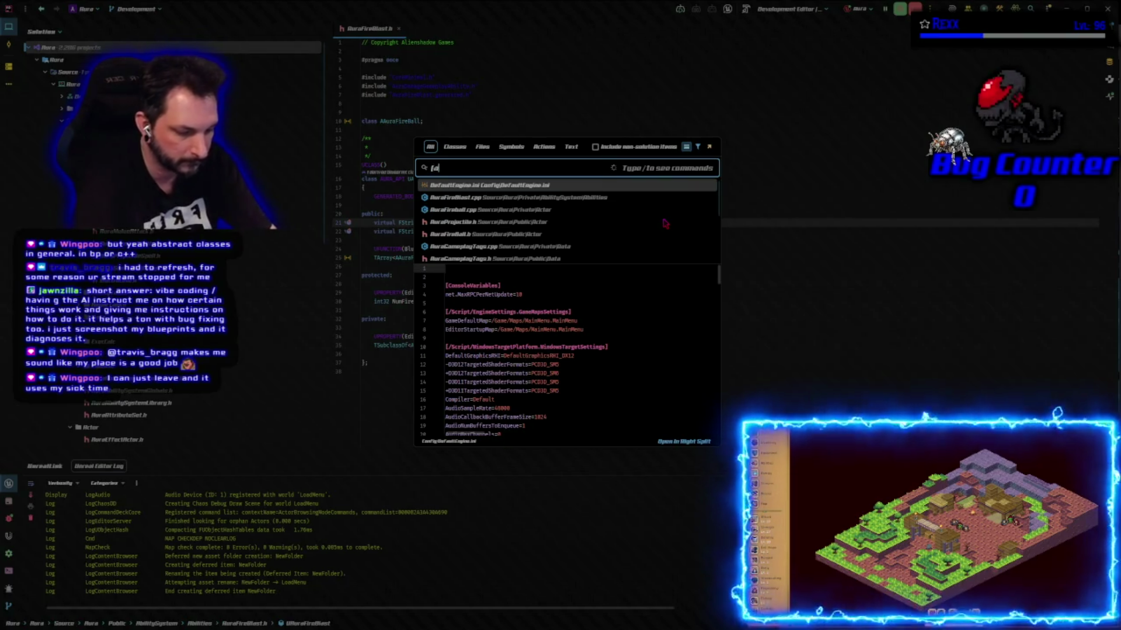
{"action": "type", "text": "bstract)"}
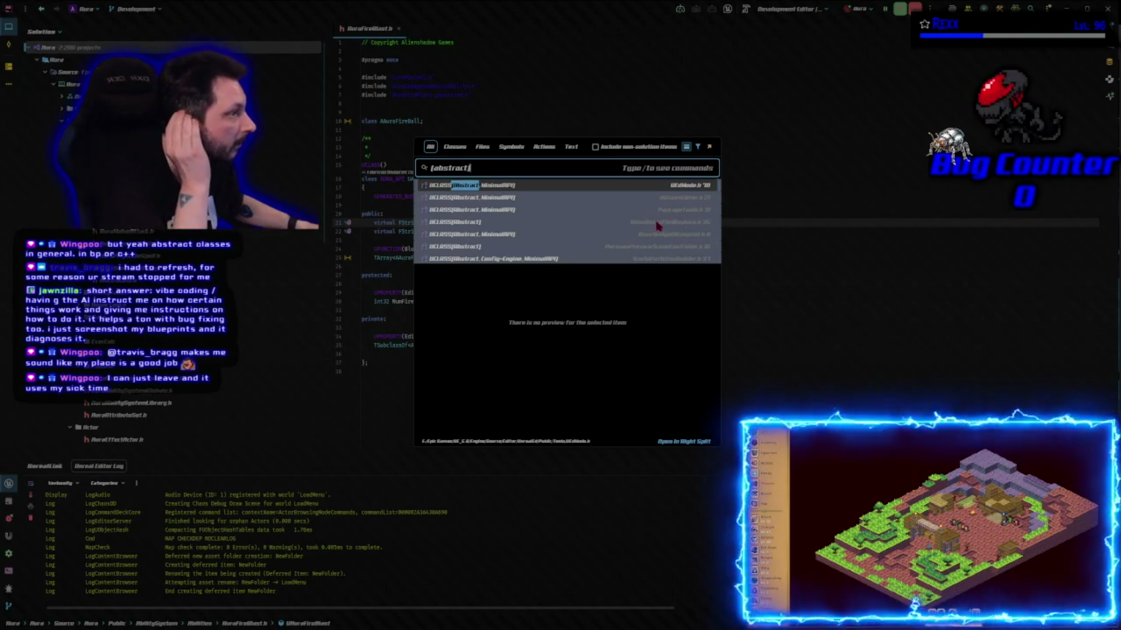
{"action": "scroll", "coordinate": [581, 239], "scroll_direction": "down", "scroll_amount": 2}
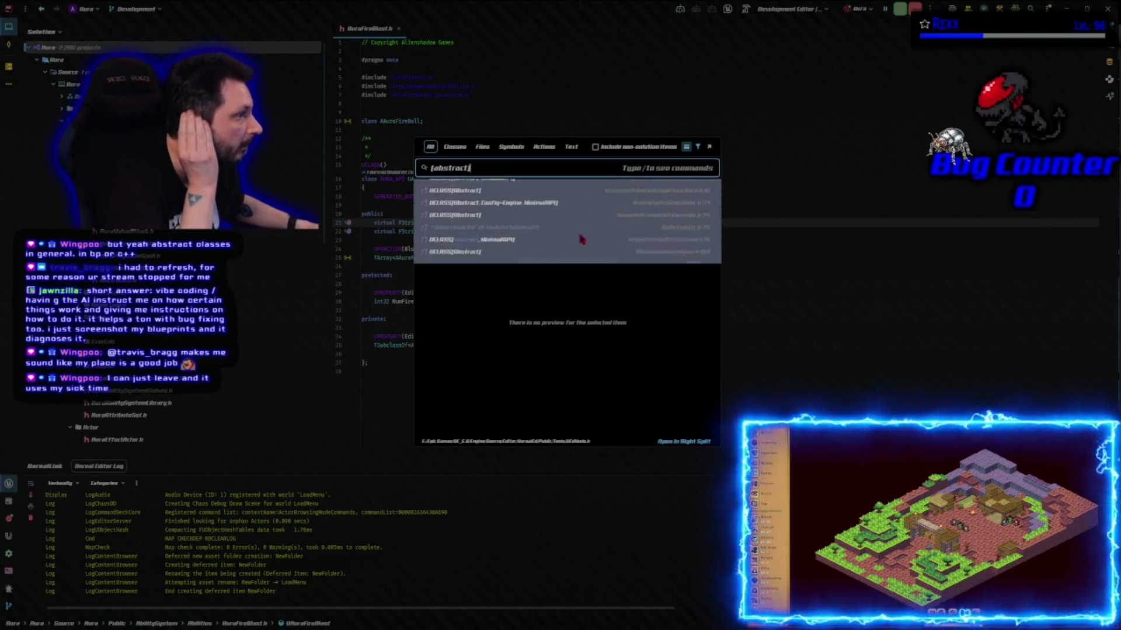
{"action": "scroll", "coordinate": [580, 238], "scroll_direction": "down", "scroll_amount": 2}
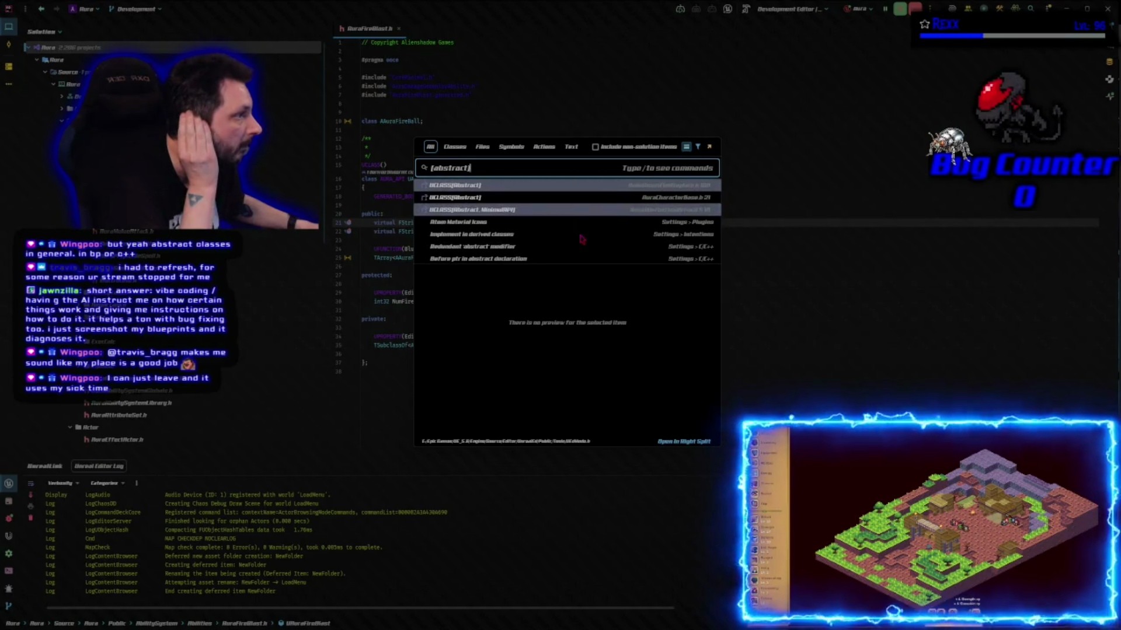
{"action": "left_click", "coordinate": [501, 199]}
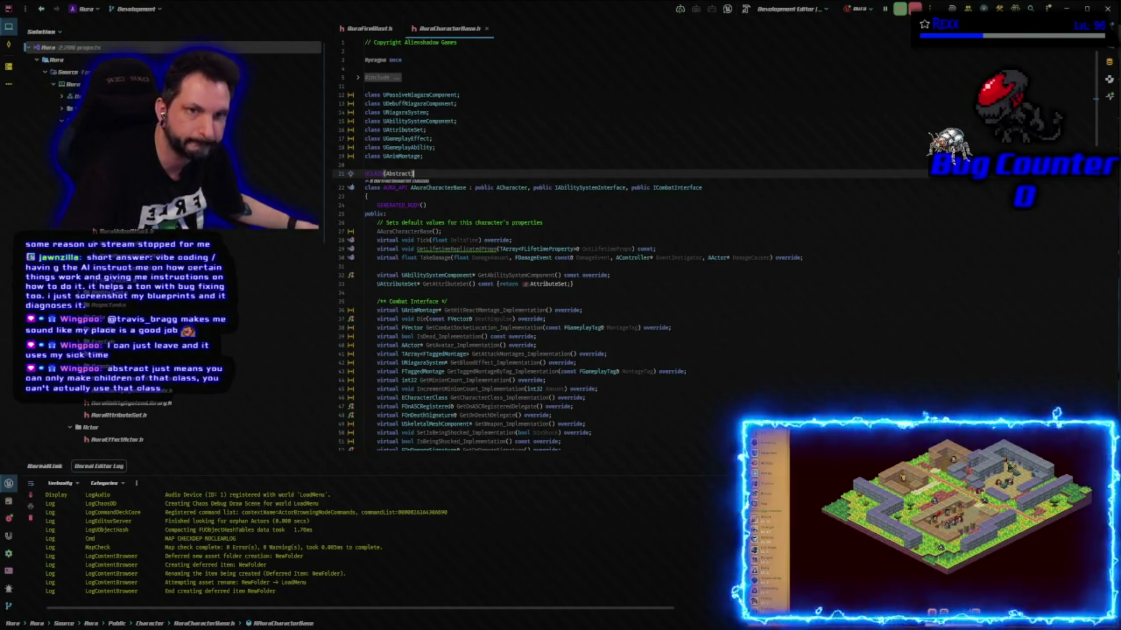
{"action": "key", "text": "super+2"}
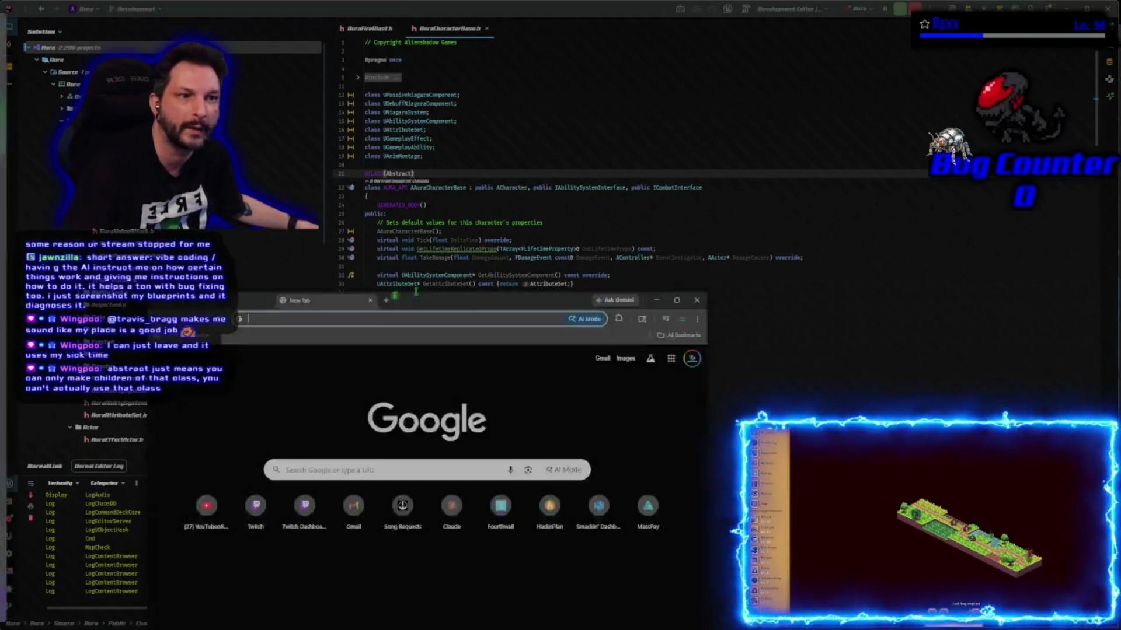
- Google 'ue5 c++ abstract vs static' and expand the AI overview
{"action": "left_click", "coordinate": [444, 270]}
{"action": "type", "text": "ue5"}
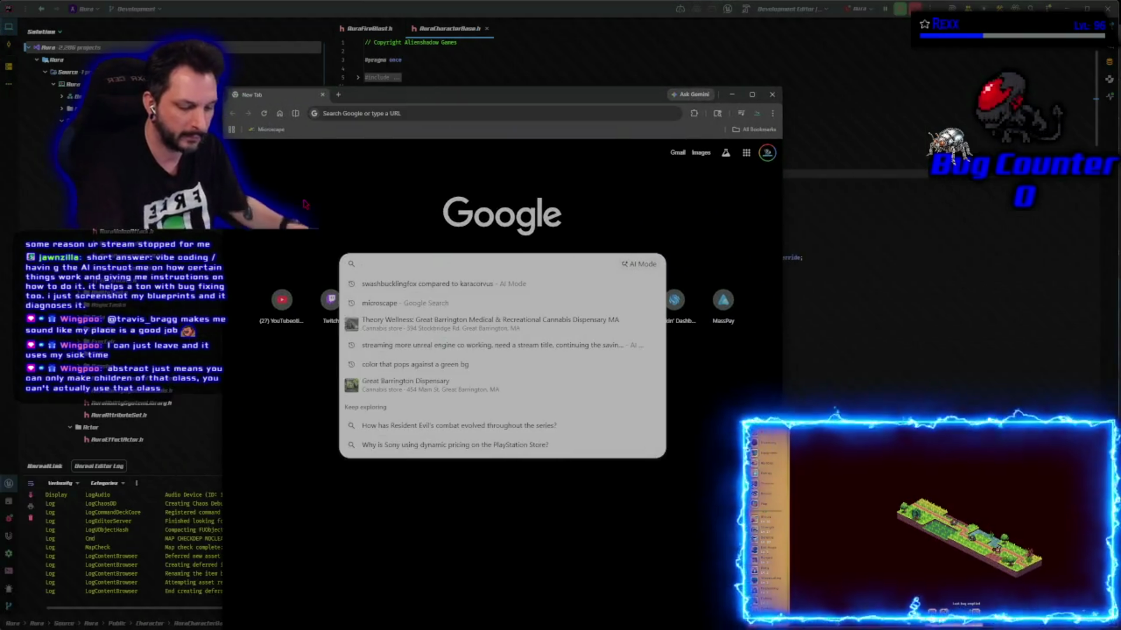
{"action": "type", "text": " c+"}
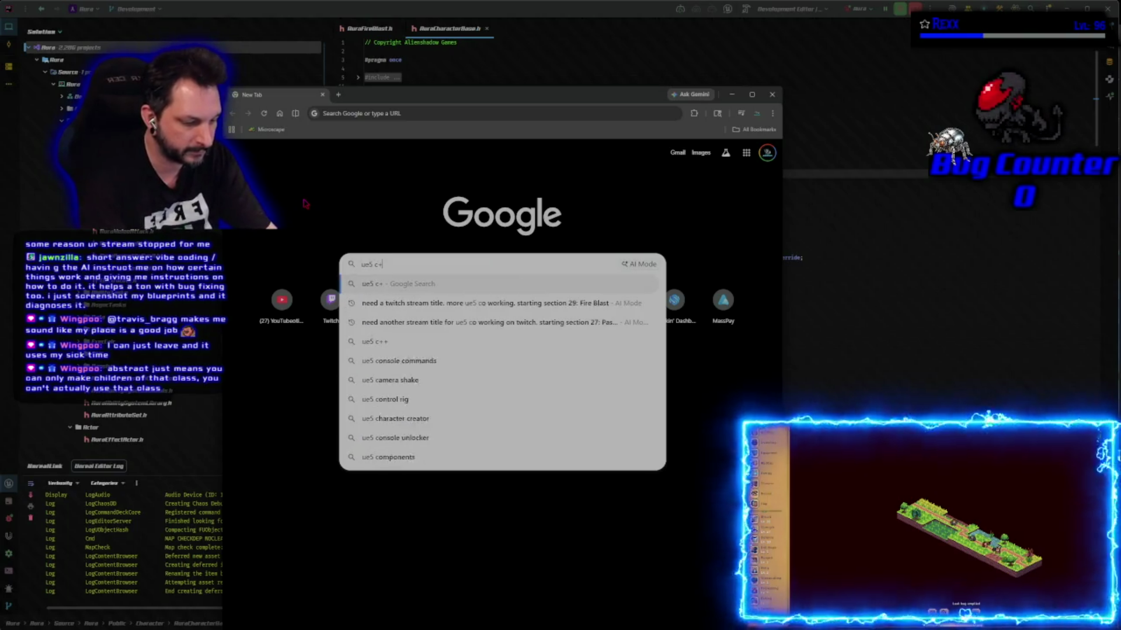
{"action": "type", "text": "+ abstract vs "}
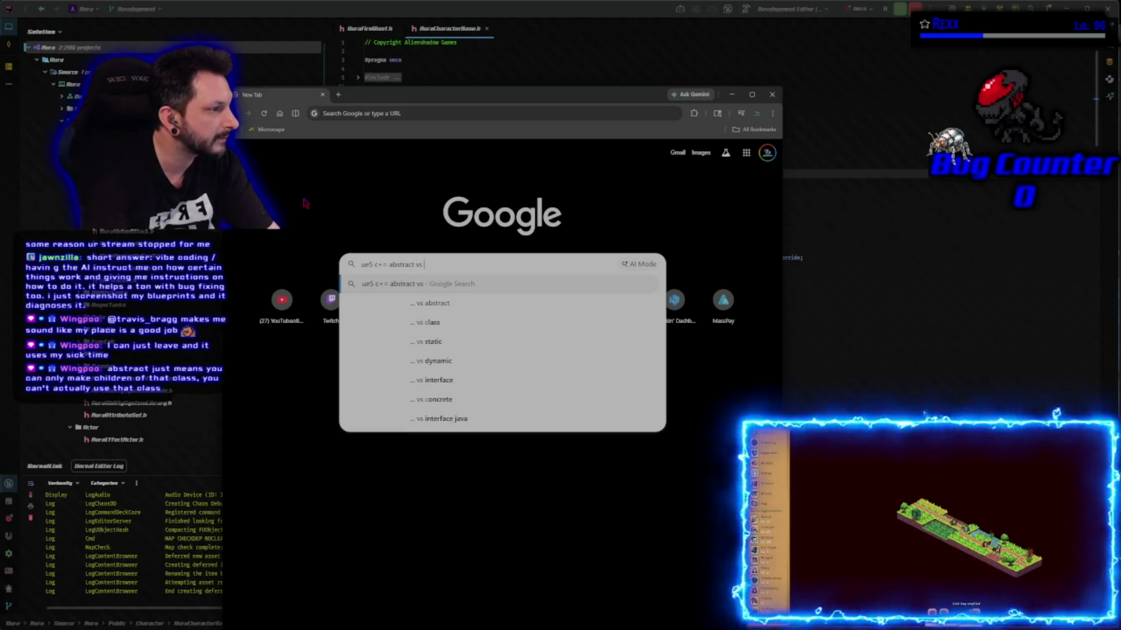
{"action": "type", "text": "static"}
{"action": "key", "text": "Return"}
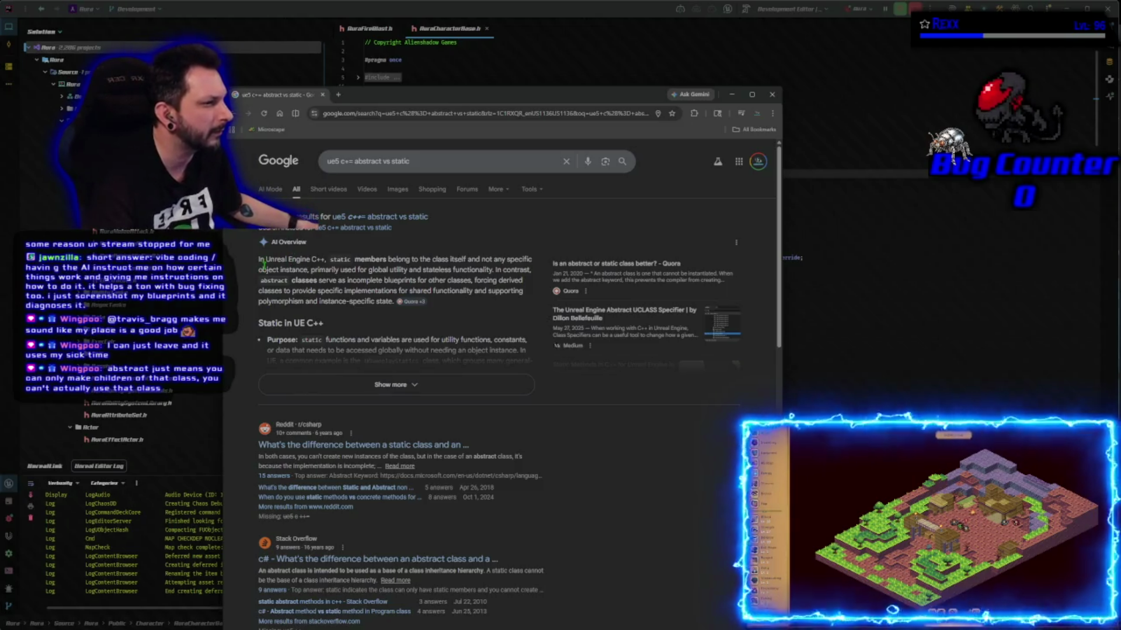
{"action": "left_click", "coordinate": [274, 392]}
{"action": "scroll", "coordinate": [251, 390], "scroll_direction": "down", "scroll_amount": 2}
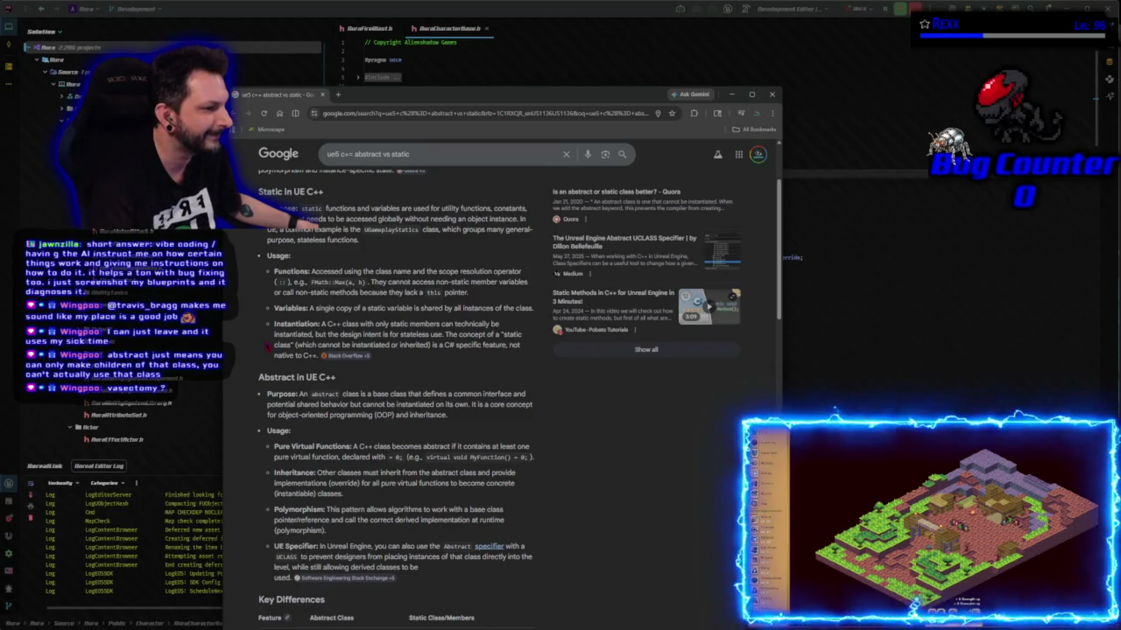
- Search 'ue5 c++ make something that doesnt inherit' and read through the AI overview answers
{"action": "left_click", "coordinate": [349, 157]}
{"action": "key", "text": "ctrl+a"}
{"action": "type", "text": "ue5 c++ "}
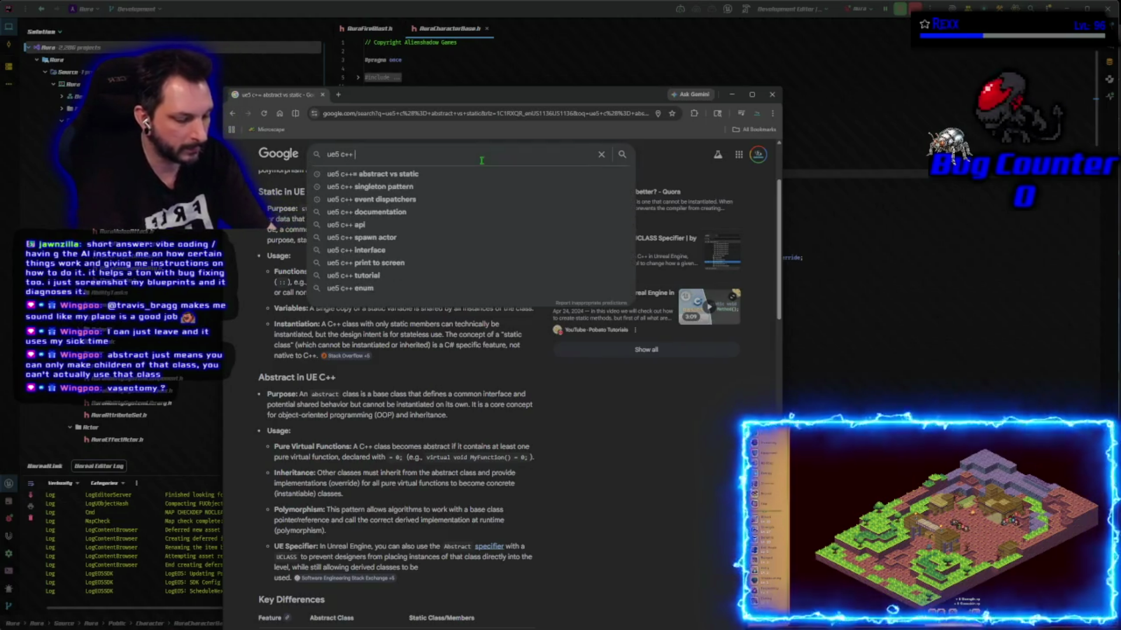
{"action": "type", "text": "make something"}
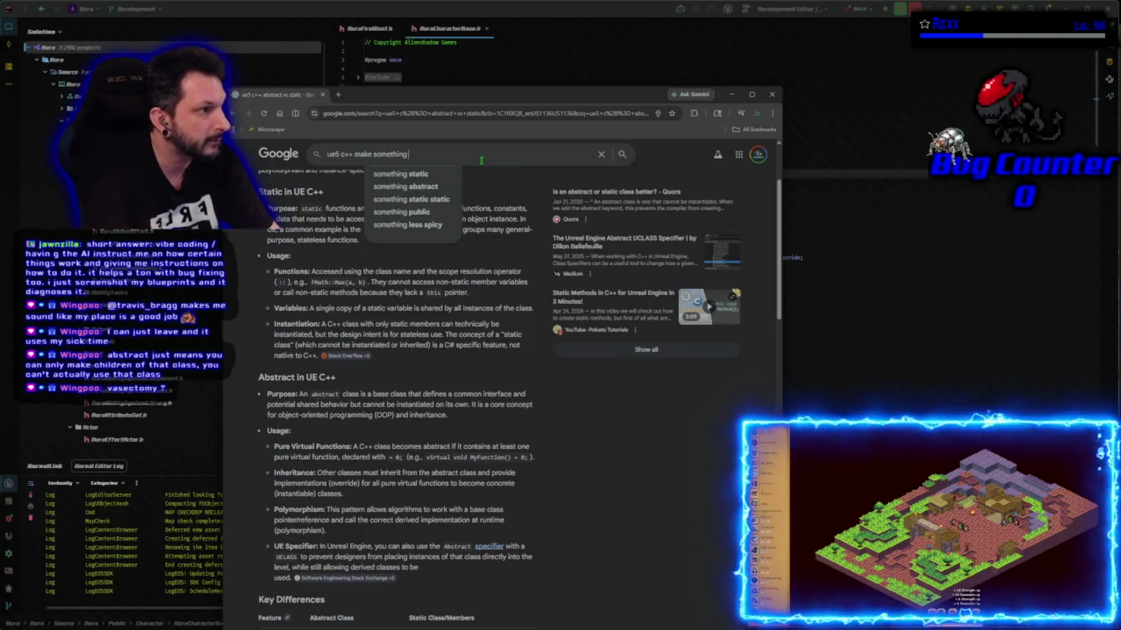
{"action": "type", "text": " that"}
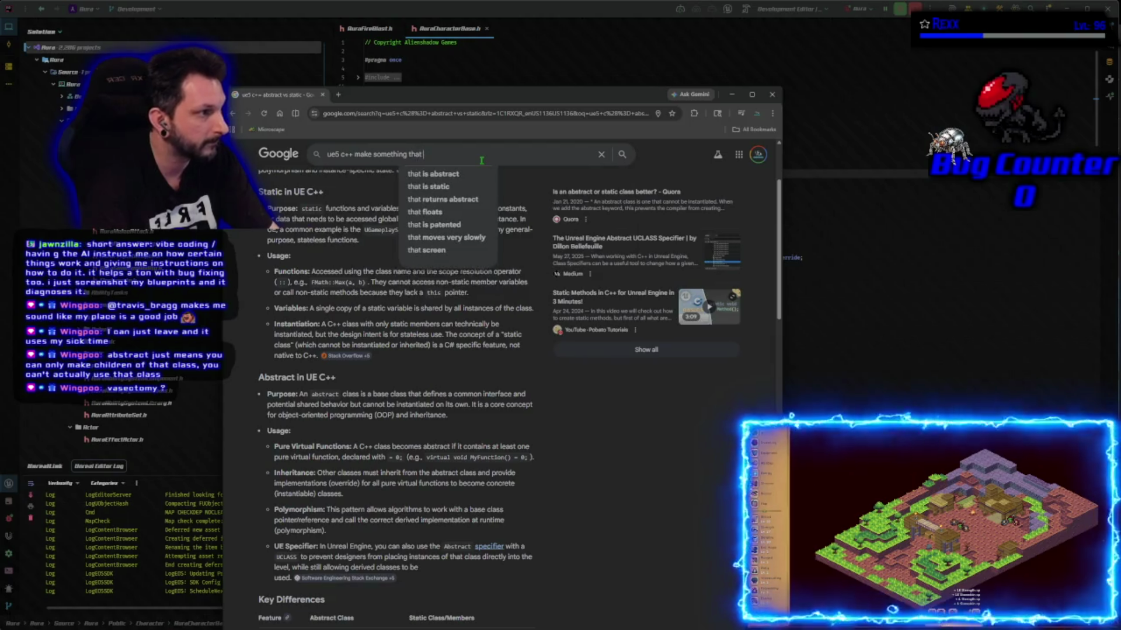
{"action": "type", "text": " doesnt inherit"}
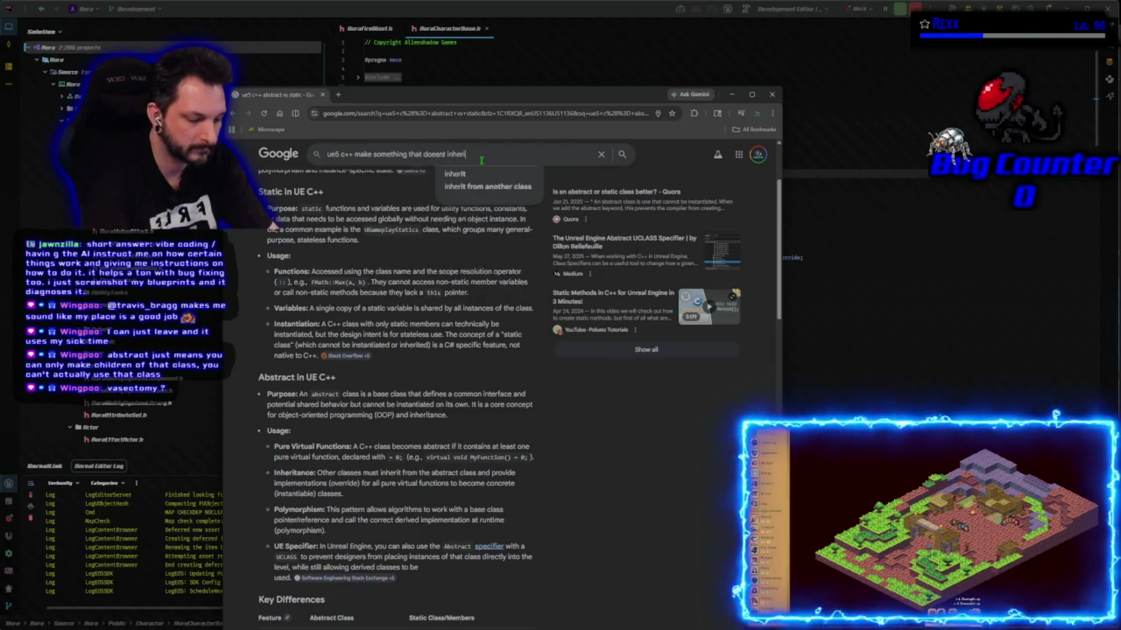
{"action": "key", "text": "Return"}
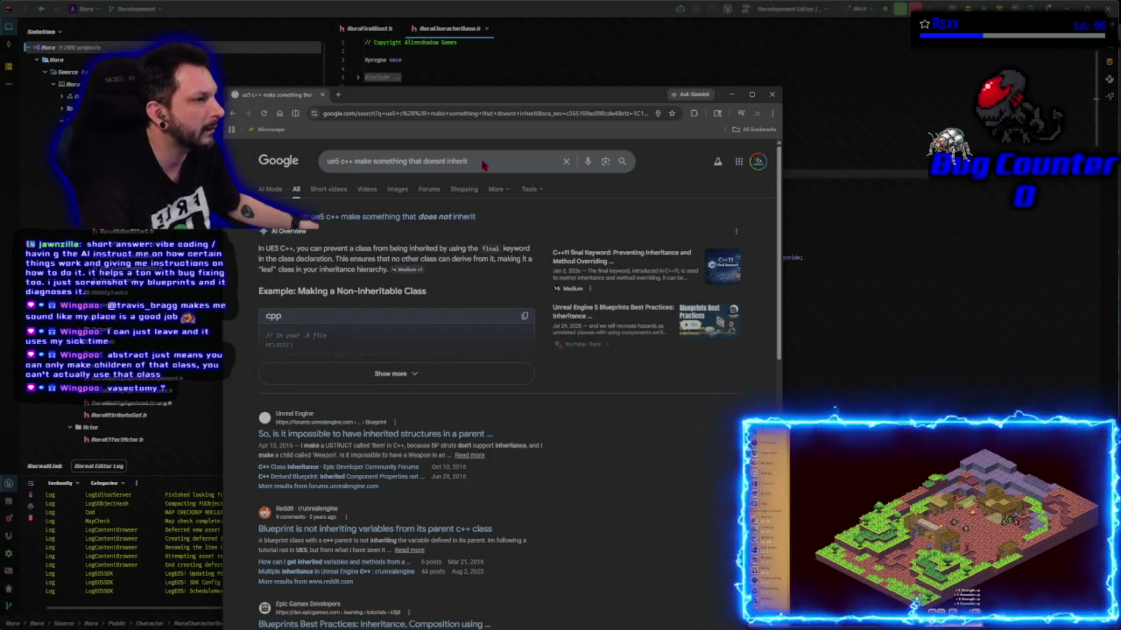
{"action": "left_click", "coordinate": [456, 376]}
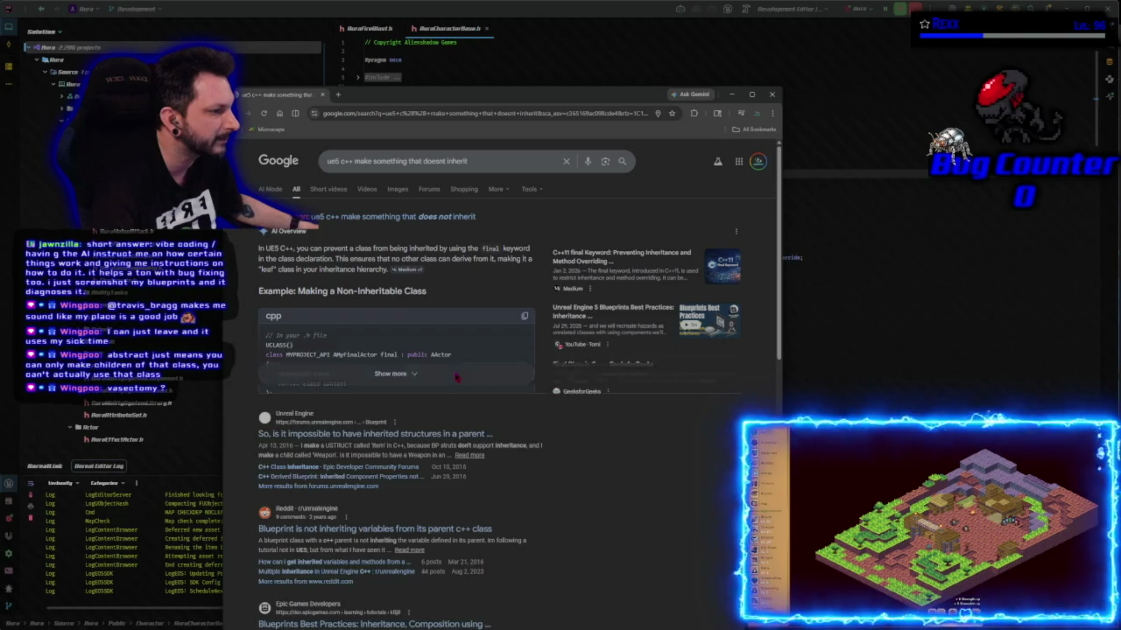
{"action": "scroll", "coordinate": [457, 418], "scroll_direction": "down", "scroll_amount": 6}
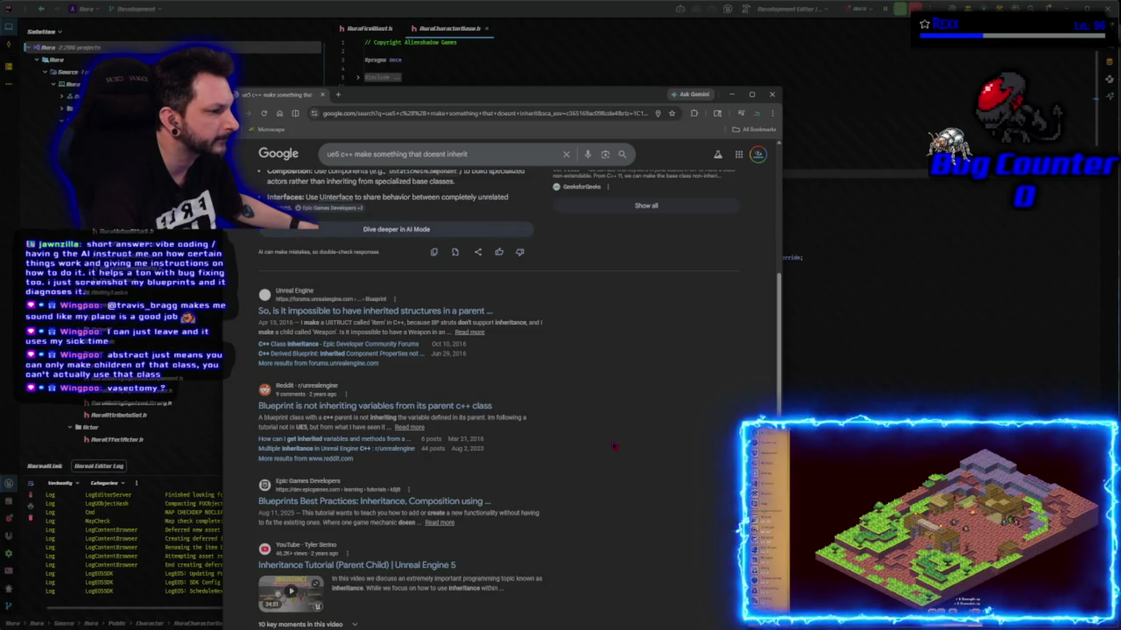
{"action": "scroll", "coordinate": [614, 447], "scroll_direction": "down", "scroll_amount": 2}
{"action": "scroll", "coordinate": [614, 446], "scroll_direction": "up", "scroll_amount": 1}
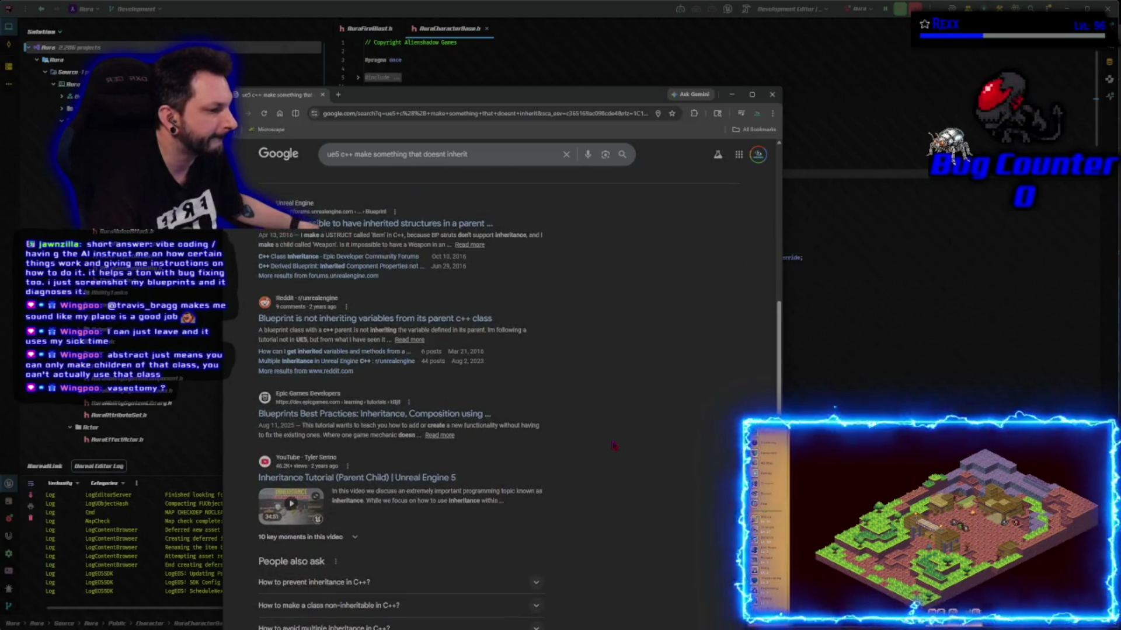
{"action": "scroll", "coordinate": [614, 446], "scroll_direction": "down", "scroll_amount": 3}
{"action": "left_click", "coordinate": [288, 474]}
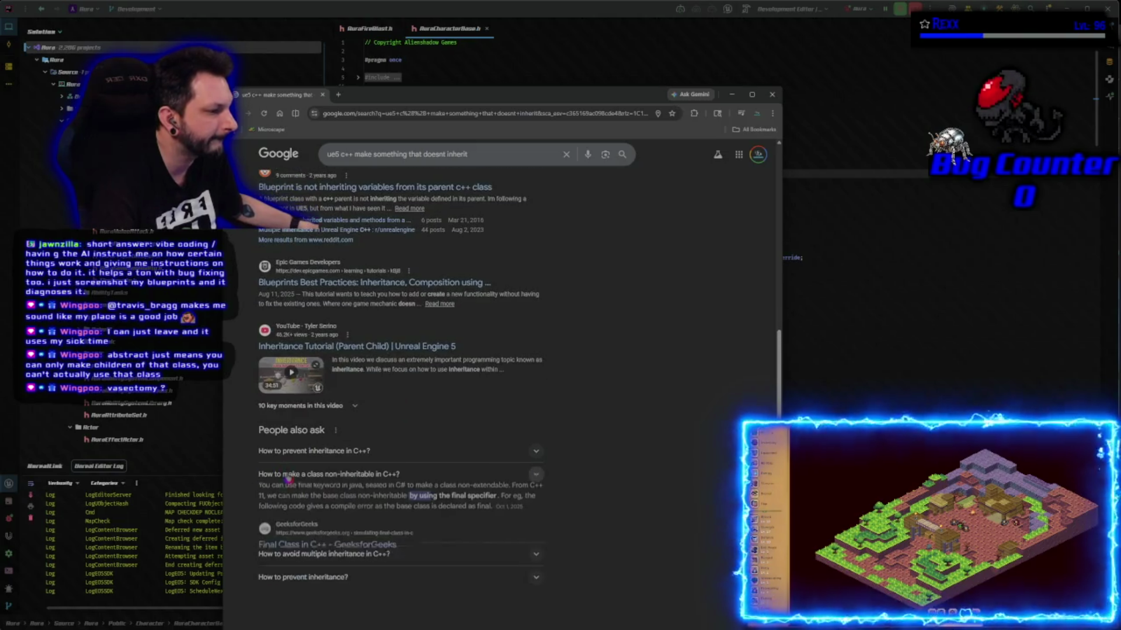
{"action": "left_click", "coordinate": [288, 475]}
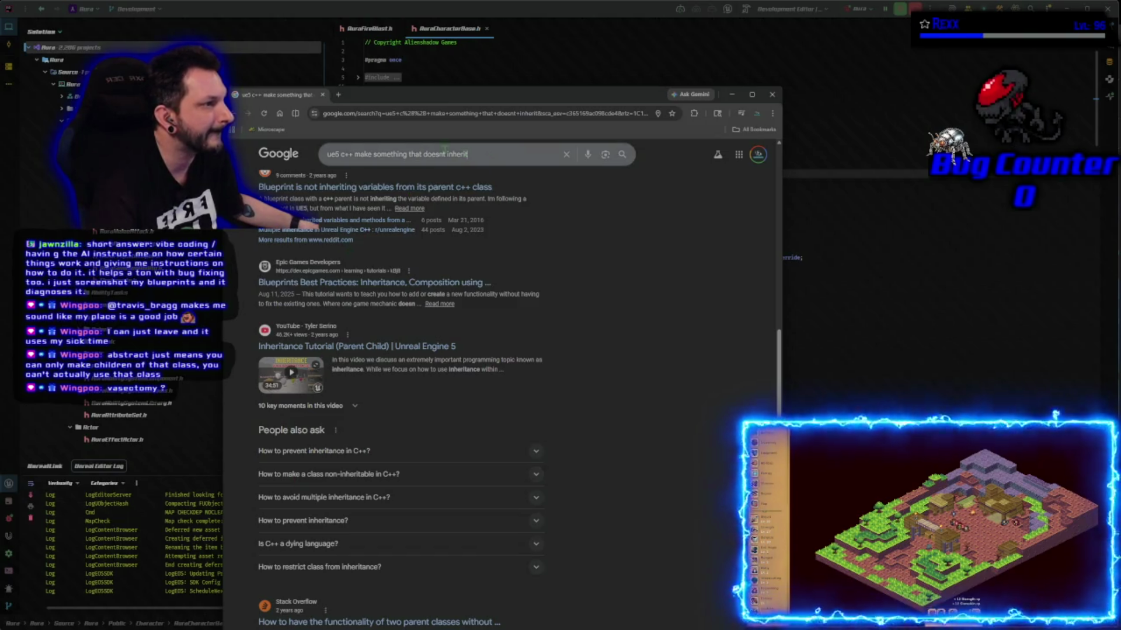
- Re-search 'ue5 c++ class that only isntantiates' and open the 'How do i create a class that only exists once?' thread
{"action": "left_click_drag", "start_coordinate": [467, 154], "coordinate": [368, 153]}
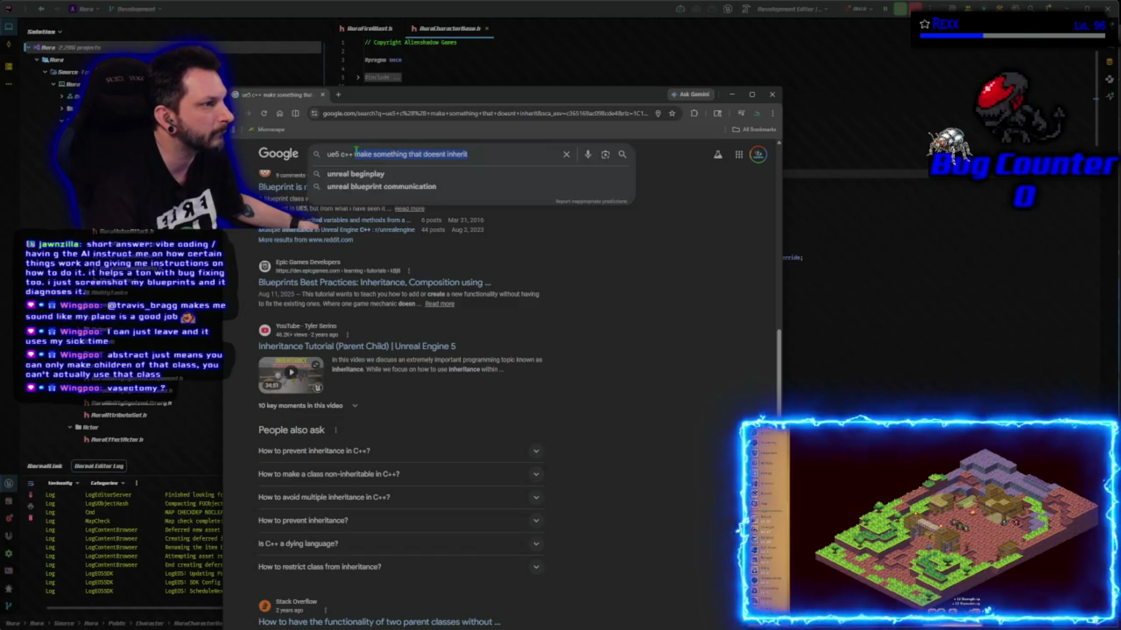
{"action": "type", "text": "class "}
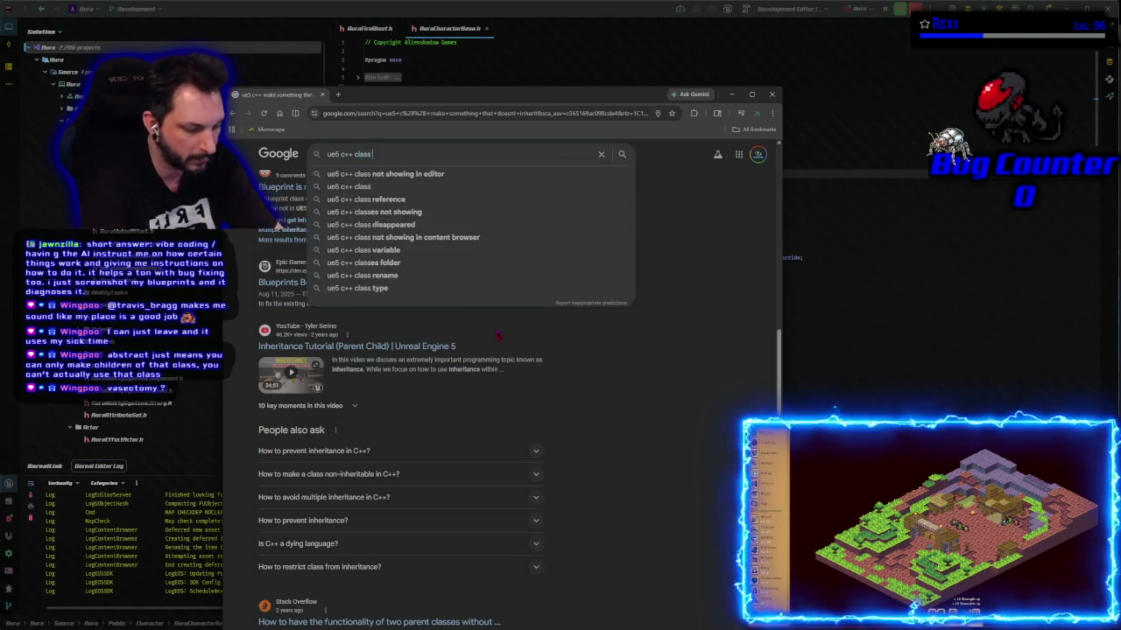
{"action": "type", "text": "that only "}
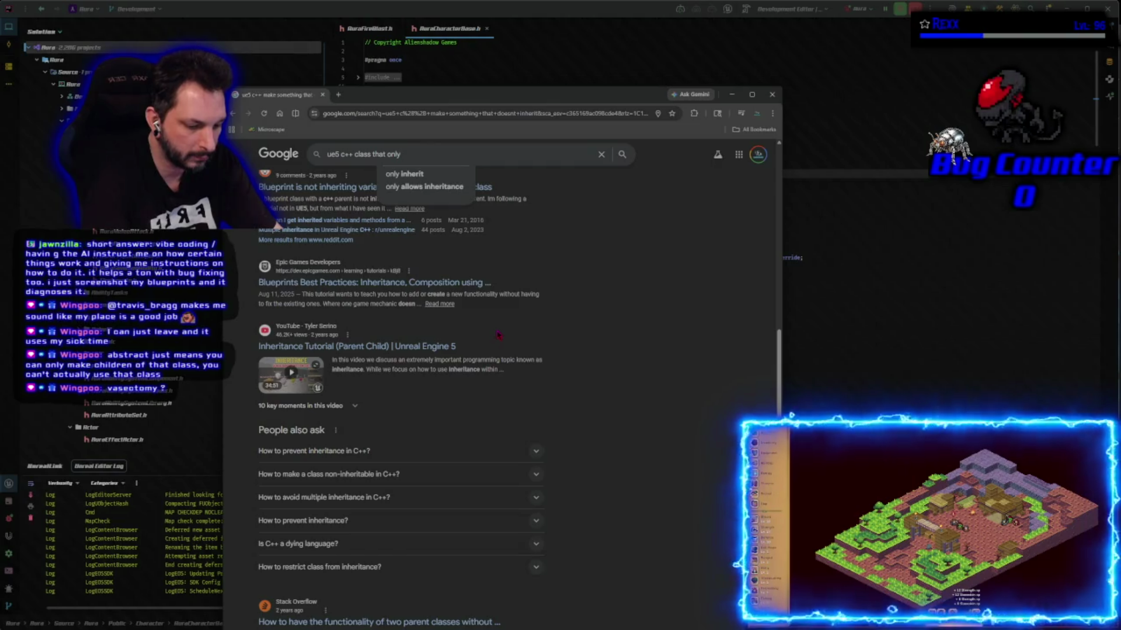
{"action": "type", "text": "i"}
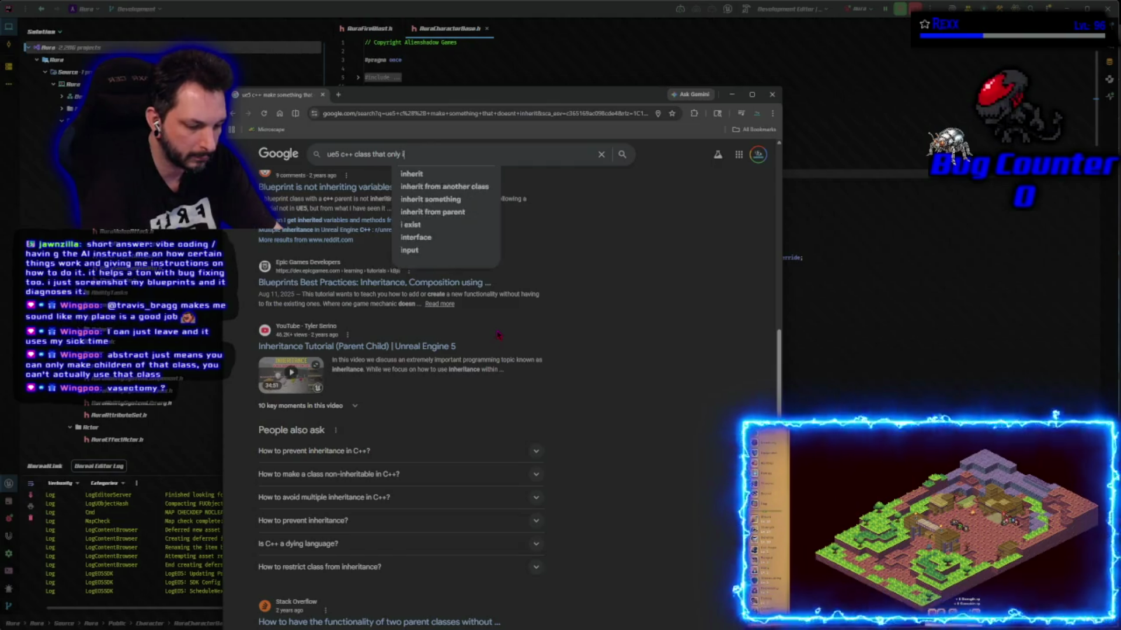
{"action": "type", "text": "sntantiates"}
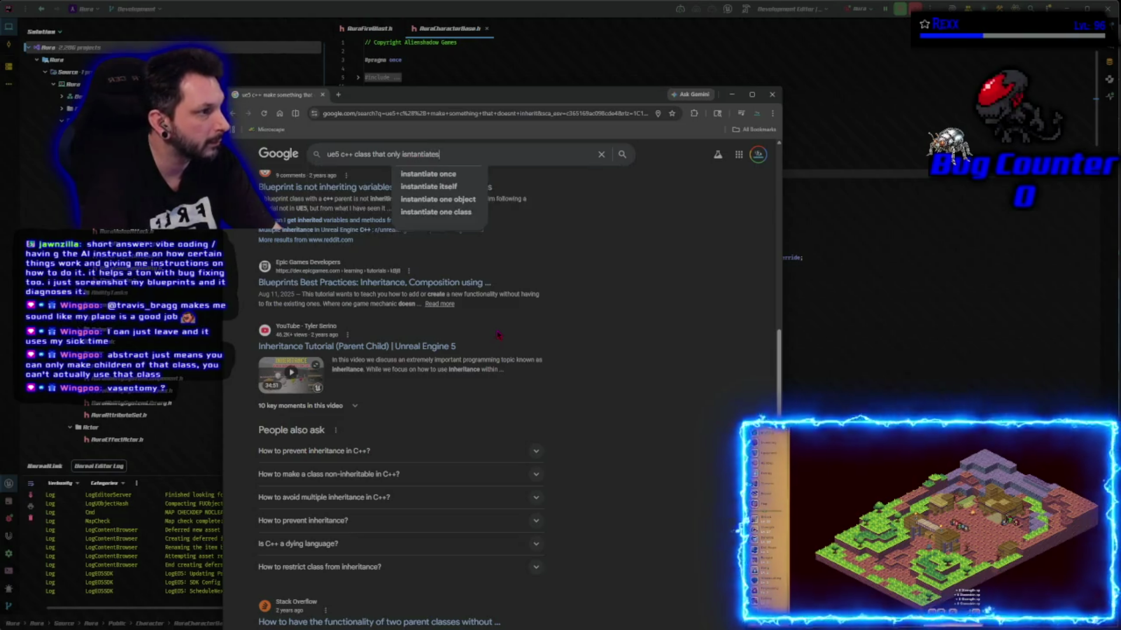
{"action": "key", "text": "Return"}
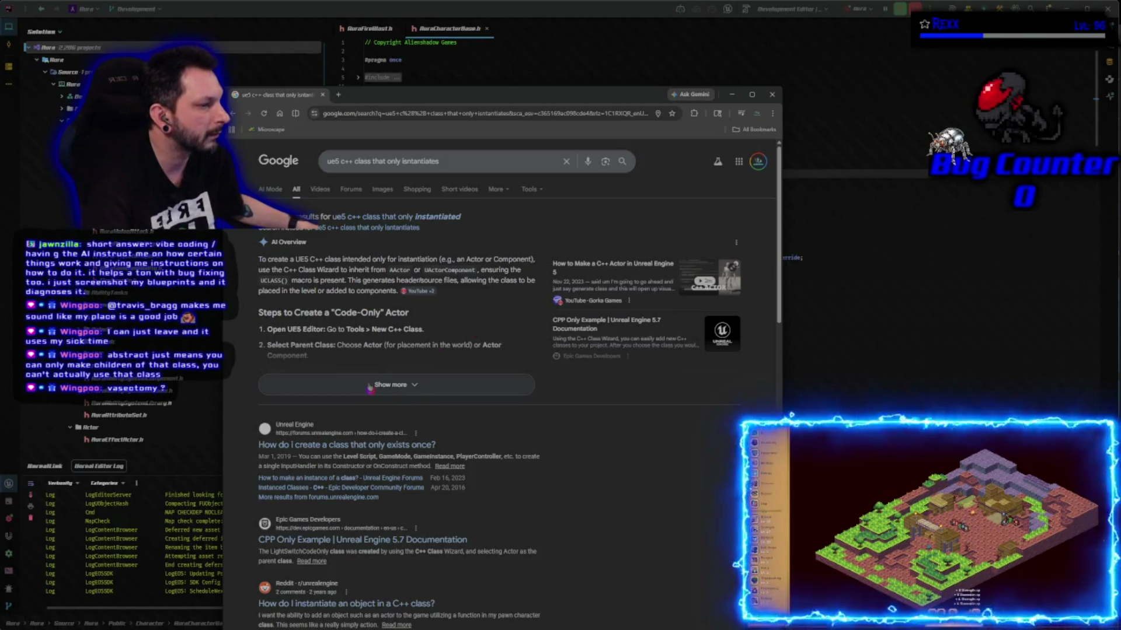
{"action": "left_click", "coordinate": [349, 444]}
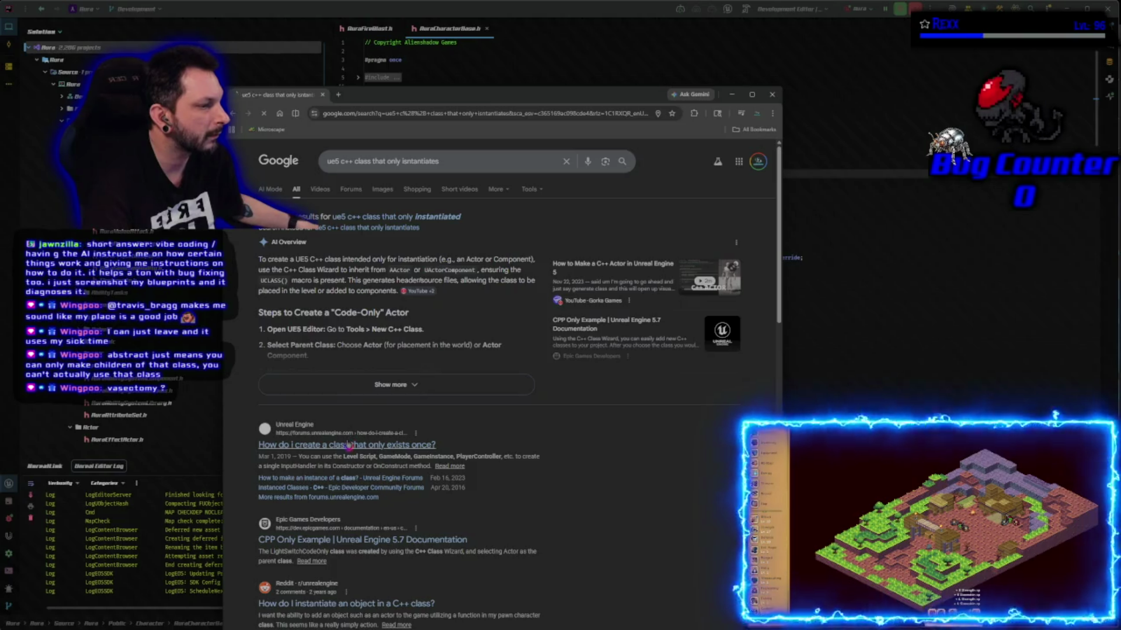
- Read the Unreal forum thread's replies on single-instance classes, then return to the Google results
{"action": "scroll", "coordinate": [297, 514], "scroll_direction": "down", "scroll_amount": 5}
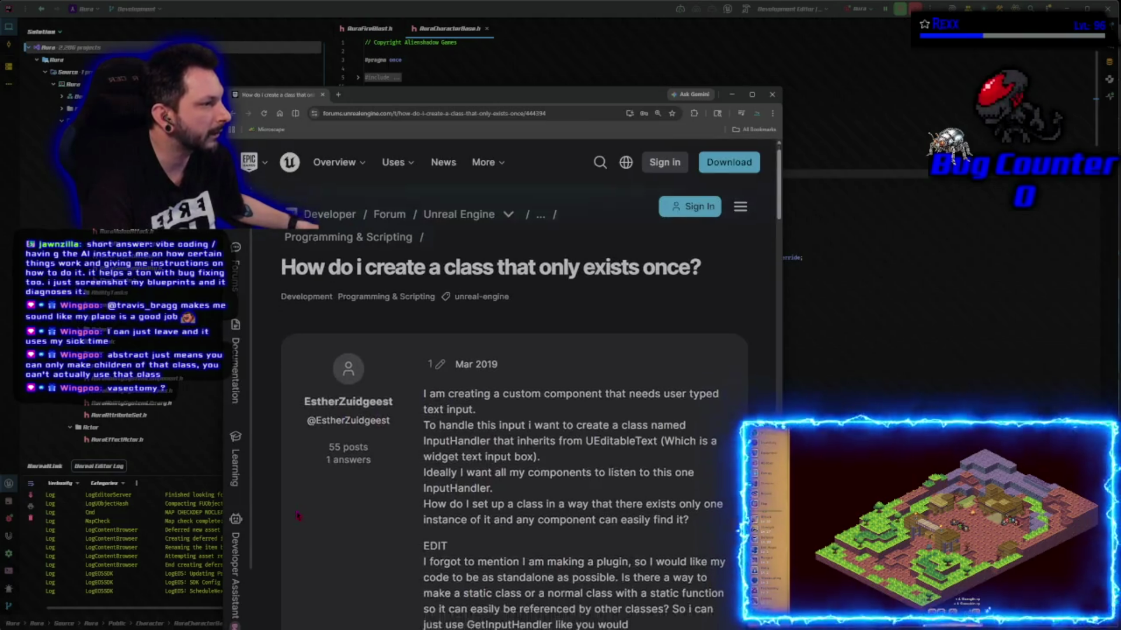
{"action": "scroll", "coordinate": [297, 515], "scroll_direction": "down", "scroll_amount": 3}
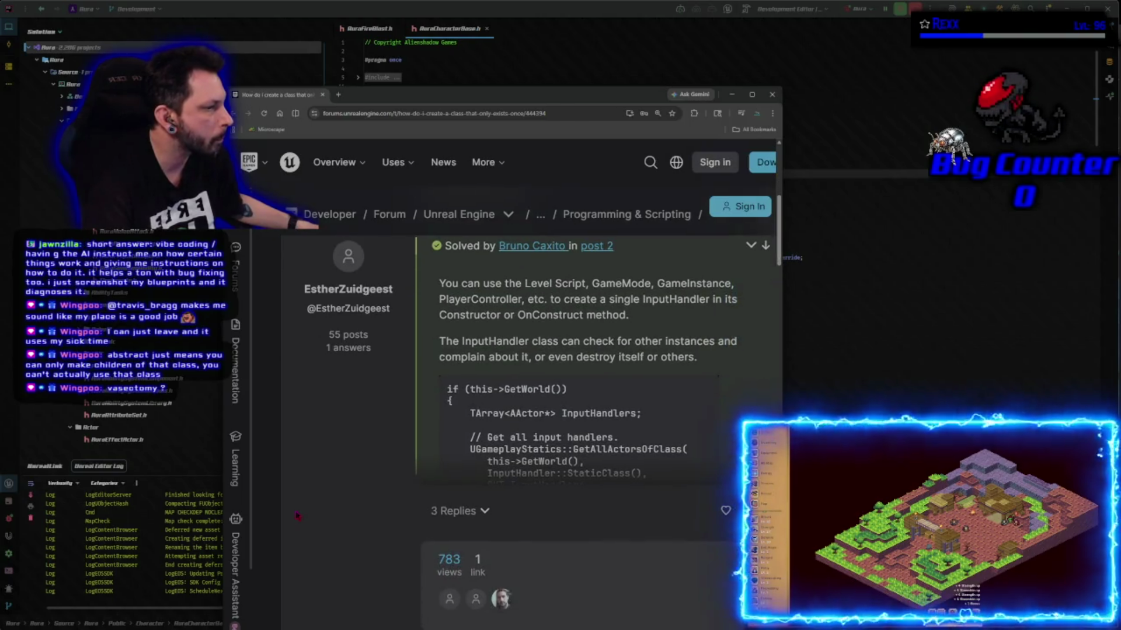
{"action": "scroll", "coordinate": [298, 515], "scroll_direction": "down", "scroll_amount": 6}
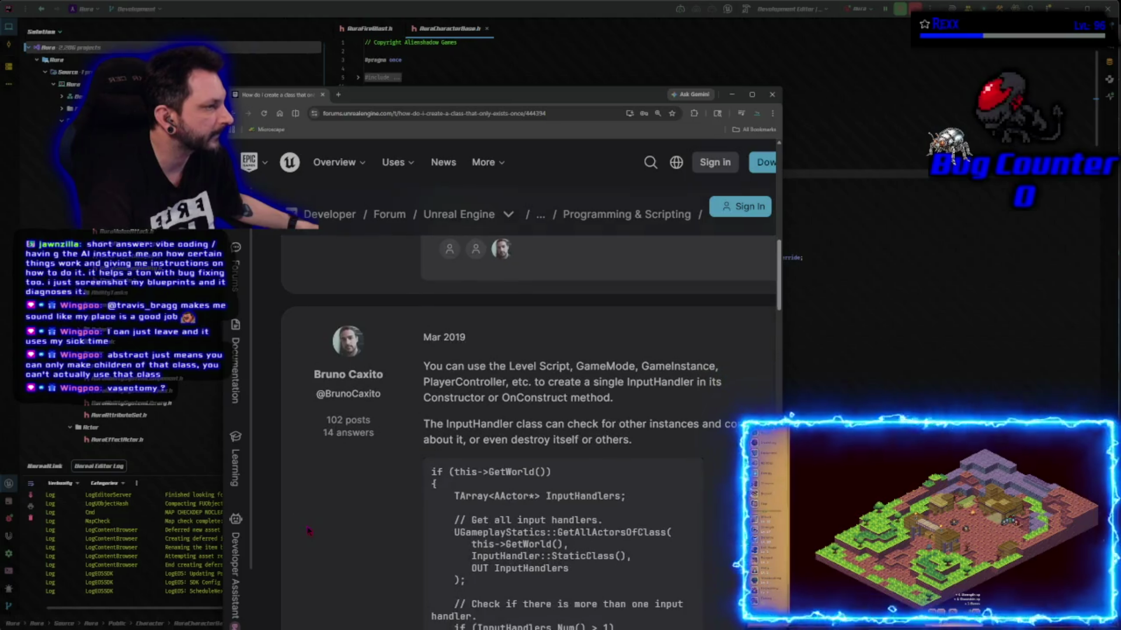
{"action": "scroll", "coordinate": [310, 531], "scroll_direction": "down", "scroll_amount": 2}
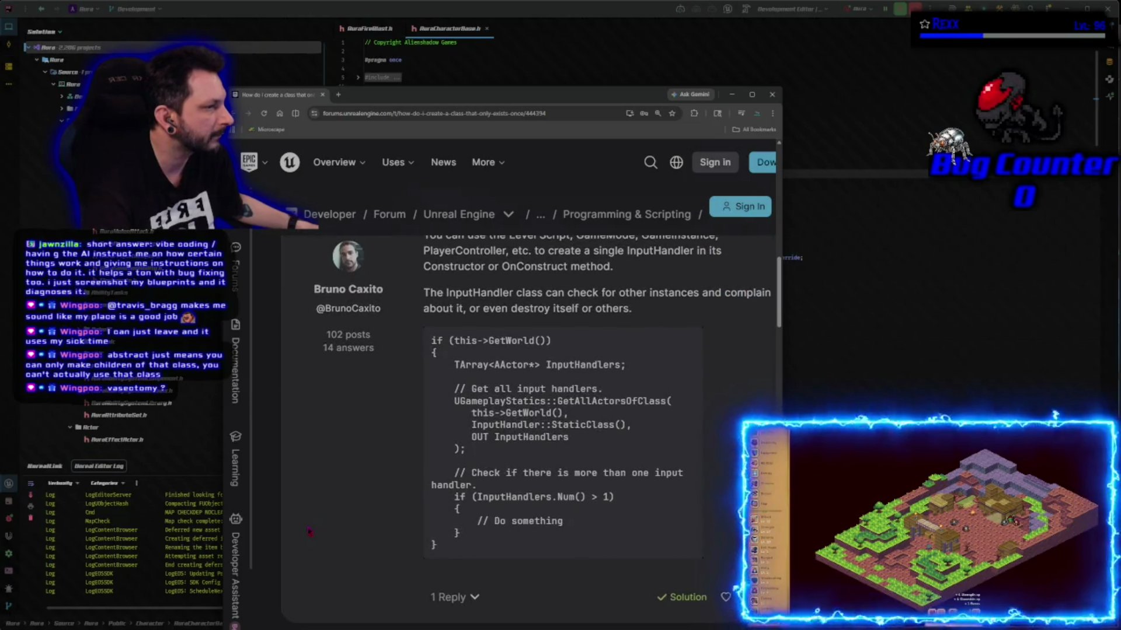
{"action": "scroll", "coordinate": [310, 531], "scroll_direction": "down", "scroll_amount": 6}
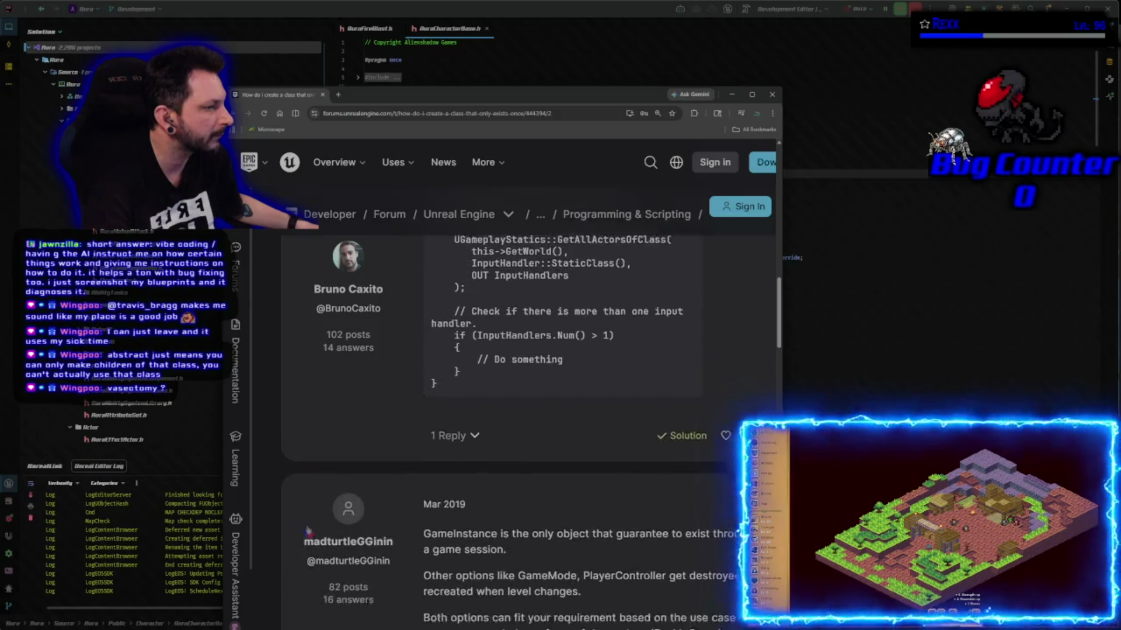
{"action": "scroll", "coordinate": [309, 531], "scroll_direction": "down", "scroll_amount": 4}
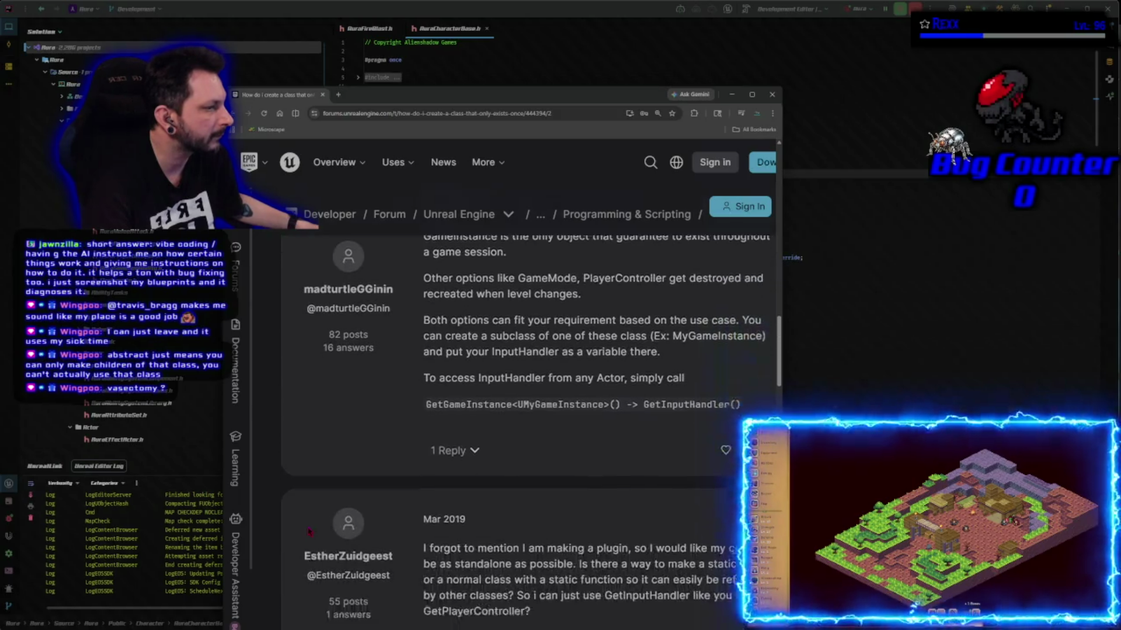
{"action": "scroll", "coordinate": [310, 531], "scroll_direction": "down", "scroll_amount": 1}
{"action": "key", "text": "alt+Left"}
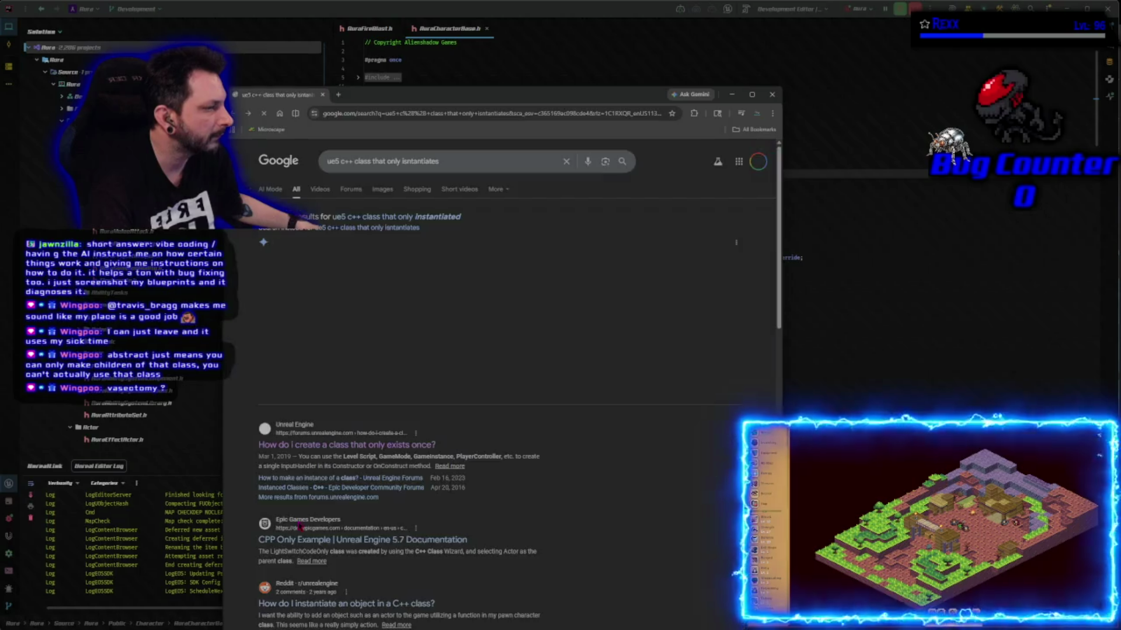
- Search Google for 'ue5 c++ opposite of abstract'
{"action": "scroll", "coordinate": [421, 380], "scroll_direction": "down", "scroll_amount": 2}
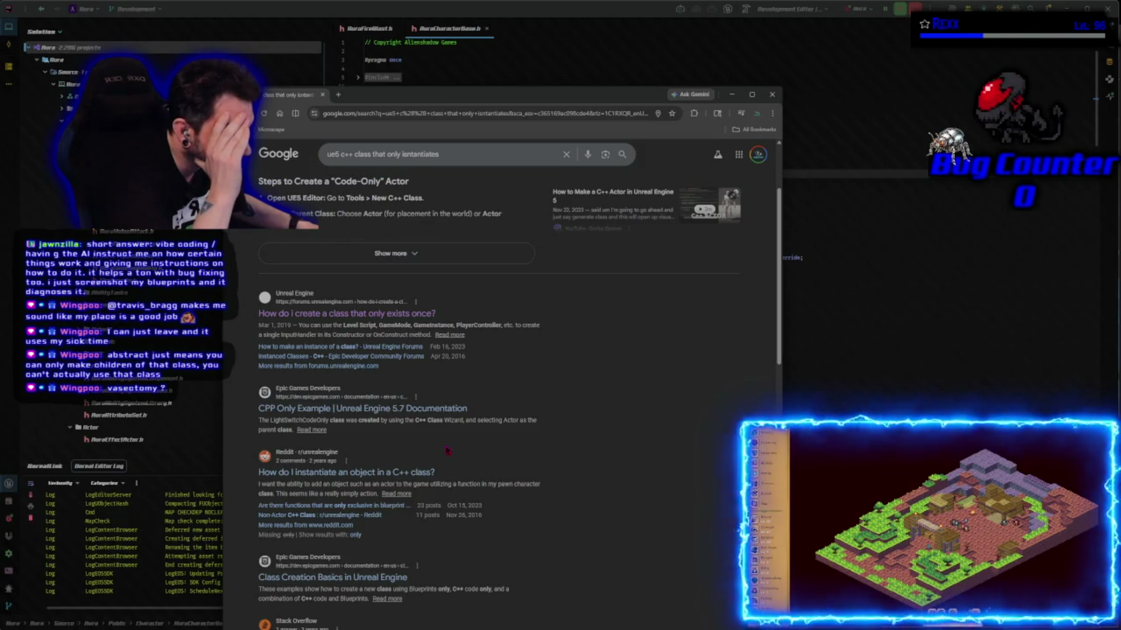
{"action": "scroll", "coordinate": [447, 451], "scroll_direction": "down", "scroll_amount": 3}
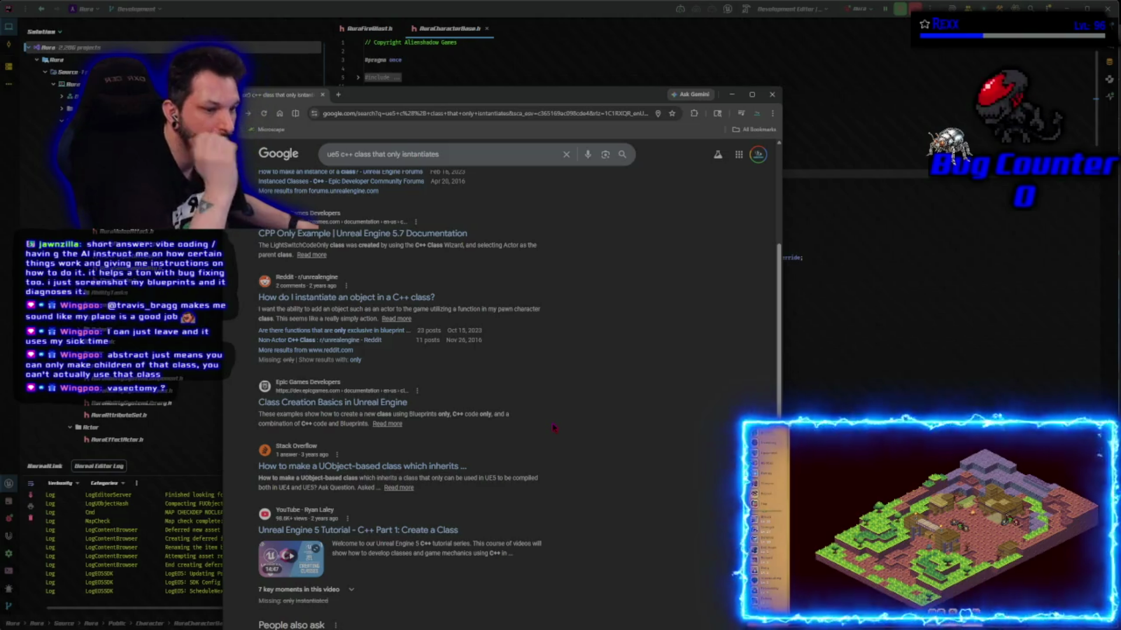
{"action": "scroll", "coordinate": [554, 427], "scroll_direction": "up", "scroll_amount": 5}
{"action": "mouse_move", "coordinate": [442, 163]}
{"action": "left_mouse_down"}
{"action": "mouse_move", "coordinate": [344, 162]}
{"action": "mouse_move", "coordinate": [357, 164]}
{"action": "left_mouse_up"}
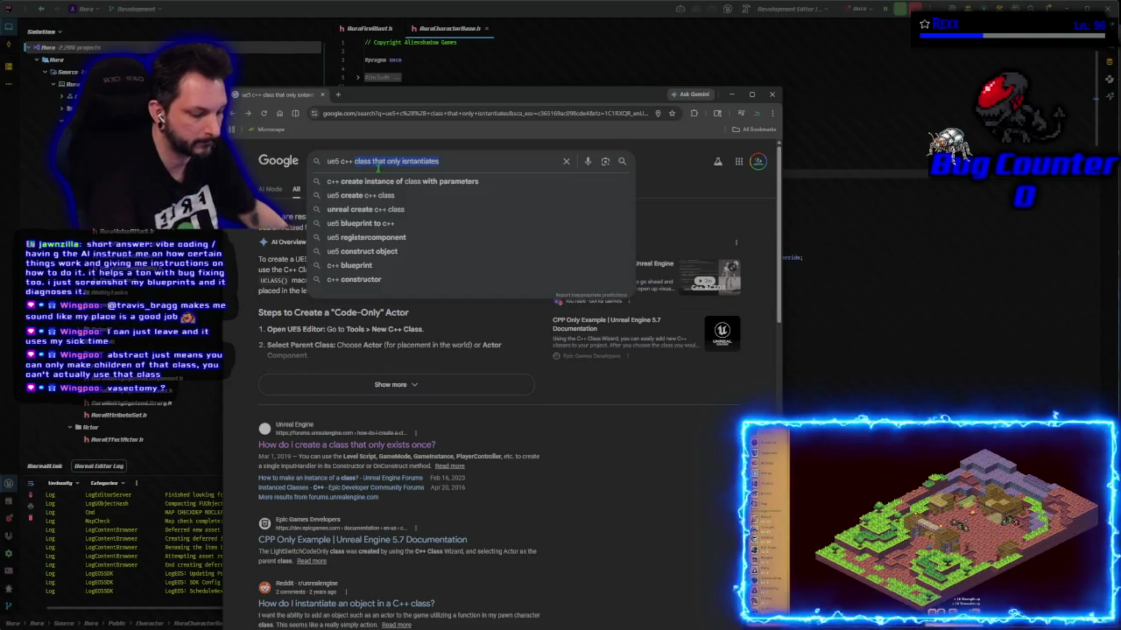
{"action": "type", "text": "opposite of abstract"}
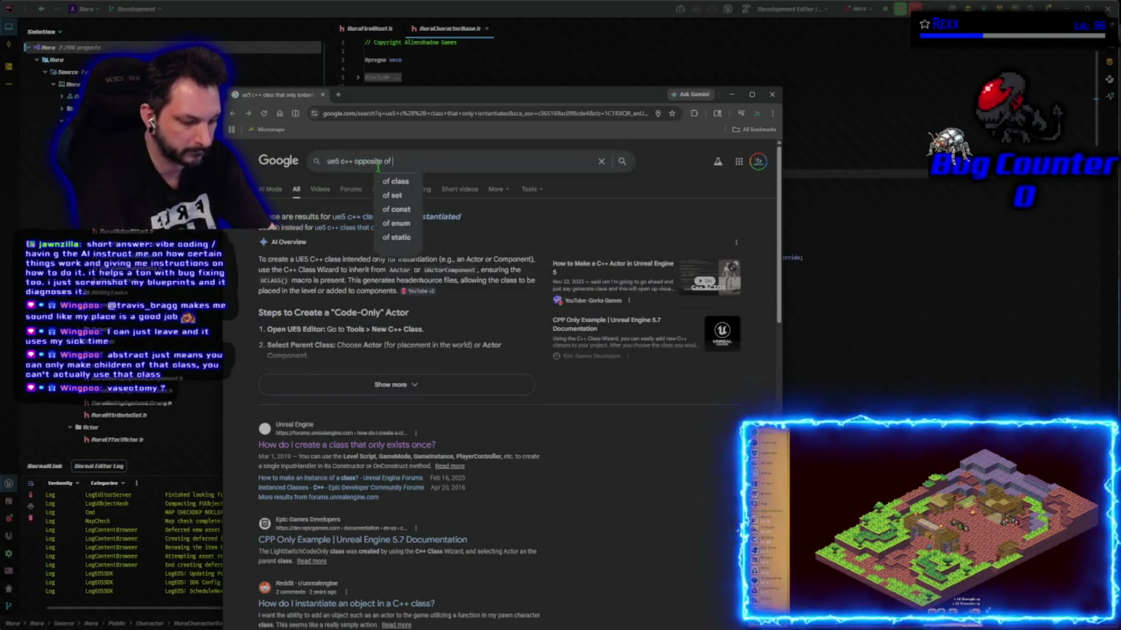
{"action": "key", "text": "Return"}
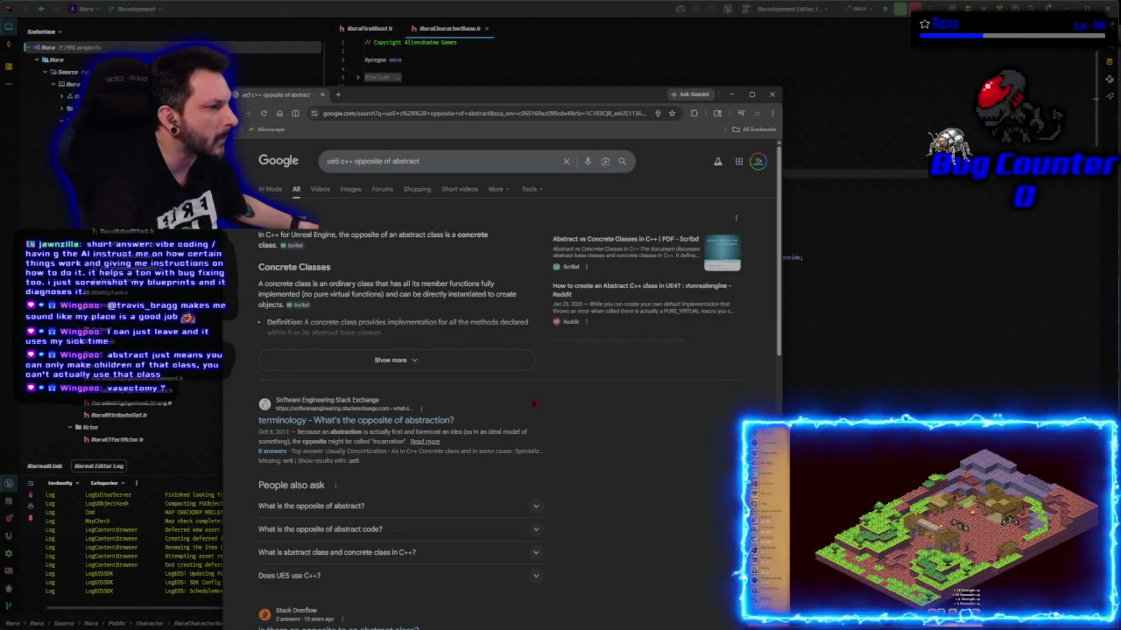
- Expand and read the AI Overview's full answer, then close the browser
{"action": "left_click", "coordinate": [442, 360]}
{"action": "scroll", "coordinate": [443, 359], "scroll_direction": "down", "scroll_amount": 3}
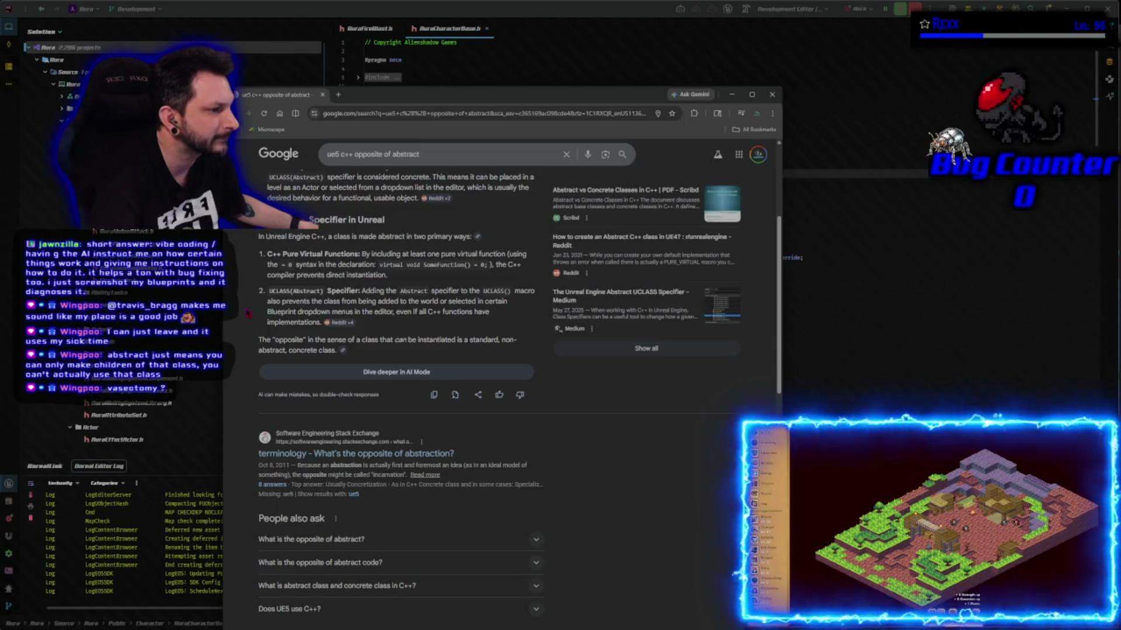
{"action": "scroll", "coordinate": [247, 313], "scroll_direction": "down", "scroll_amount": 1}
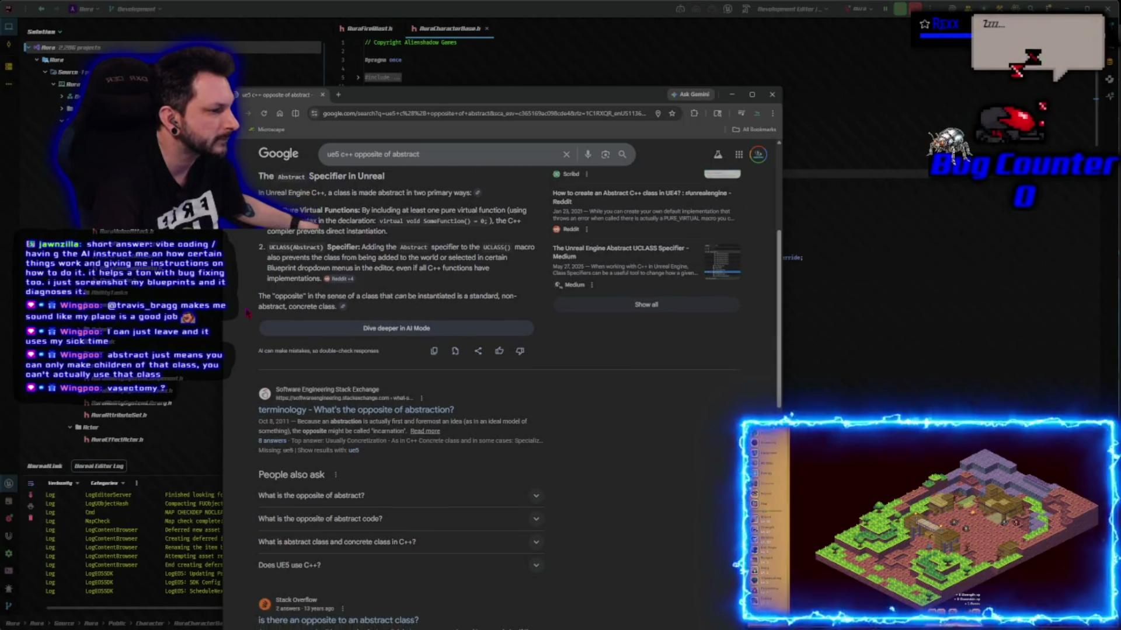
{"action": "scroll", "coordinate": [247, 314], "scroll_direction": "down", "scroll_amount": 5}
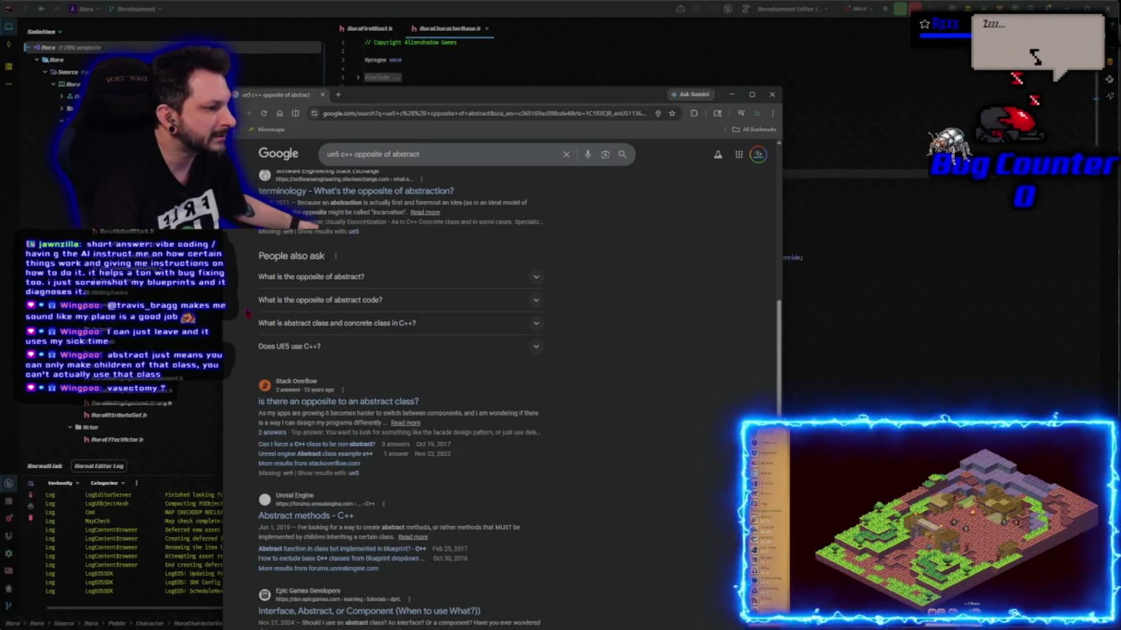
{"action": "scroll", "coordinate": [247, 313], "scroll_direction": "down", "scroll_amount": 4}
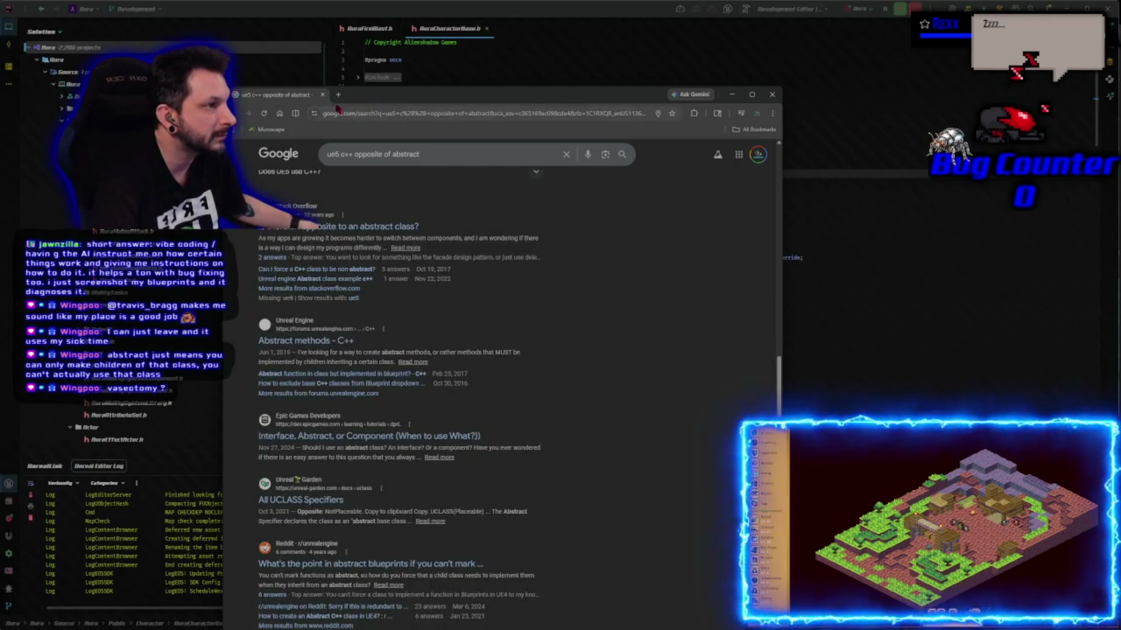
{"action": "left_click", "coordinate": [322, 95]}
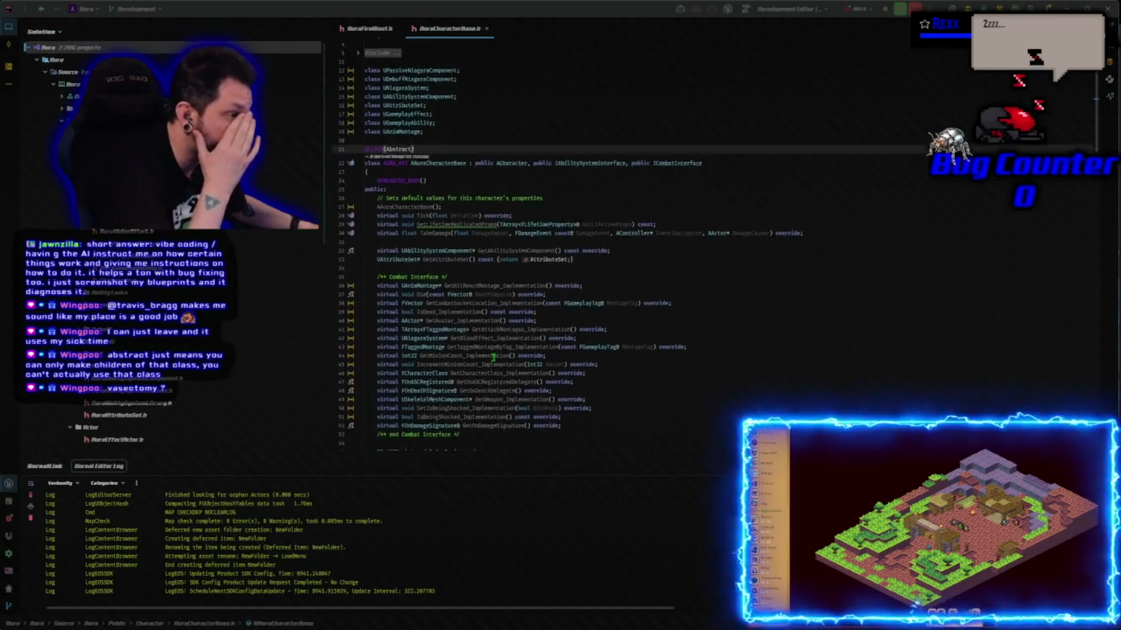
- Review AAuraCharacterBase's UCLASS(Abstract) declaration in AuraCharacterBase.h
{"action": "scroll", "coordinate": [494, 356], "scroll_direction": "down", "scroll_amount": 3}
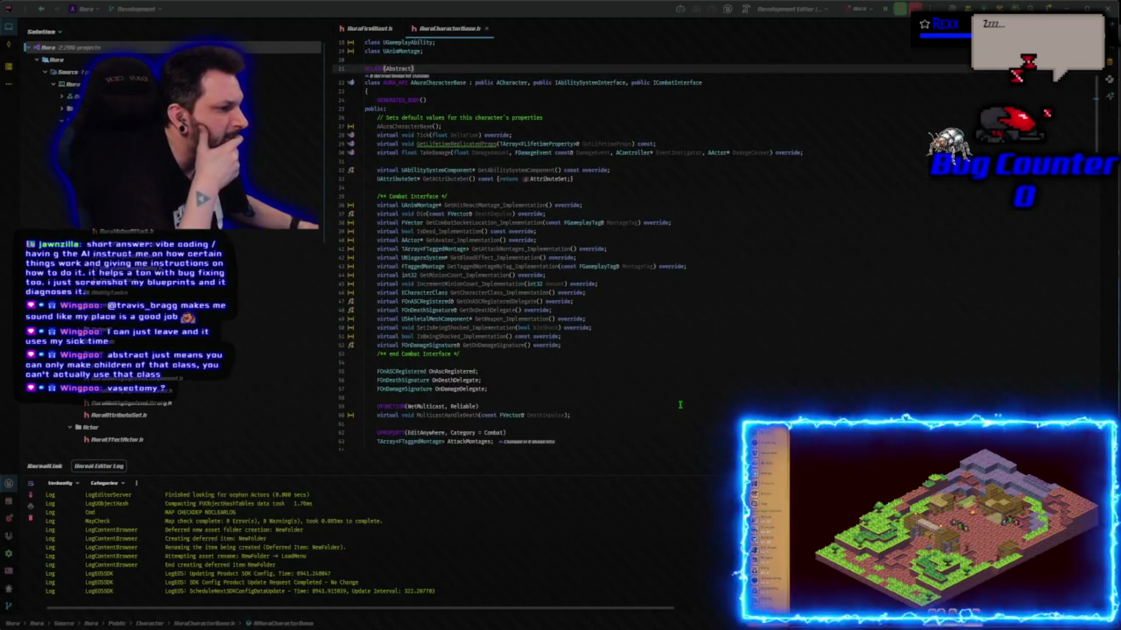
{"action": "scroll", "coordinate": [680, 405], "scroll_direction": "up", "scroll_amount": 4}
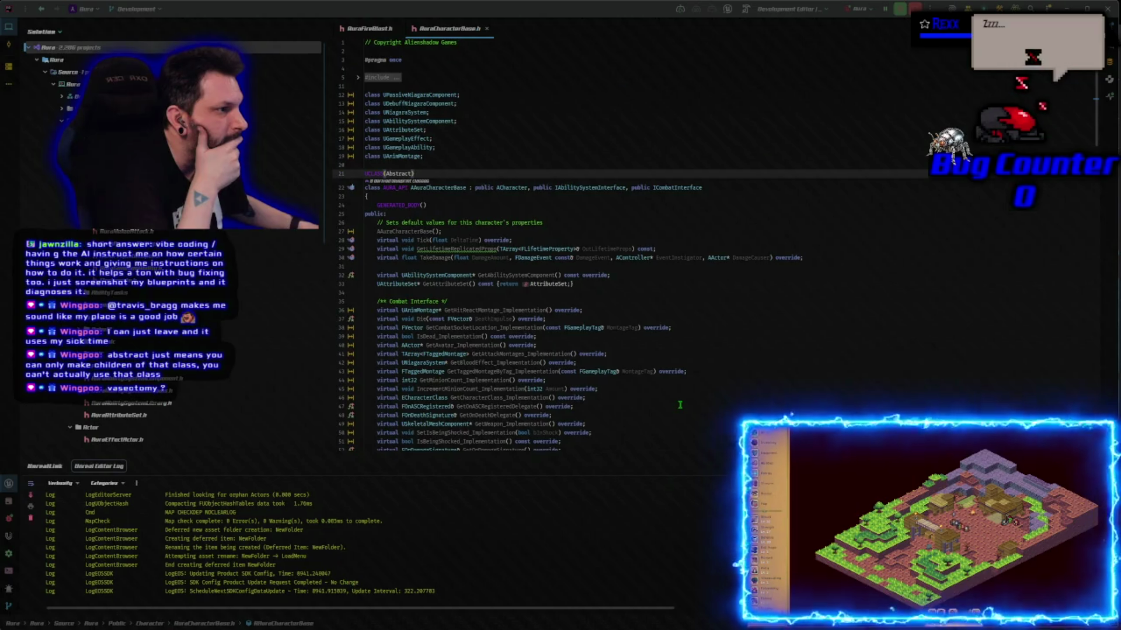
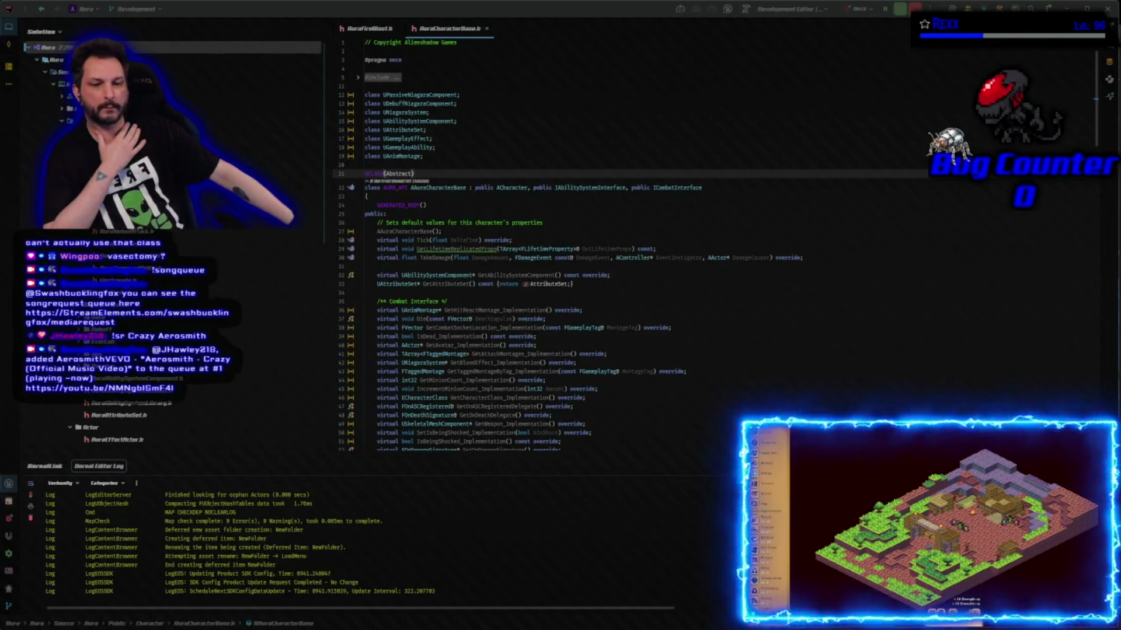
- Switch from Rider back to the Unreal Editor showing the empty LoadMenu folder
{"action": "key", "text": "alt+Tab"}
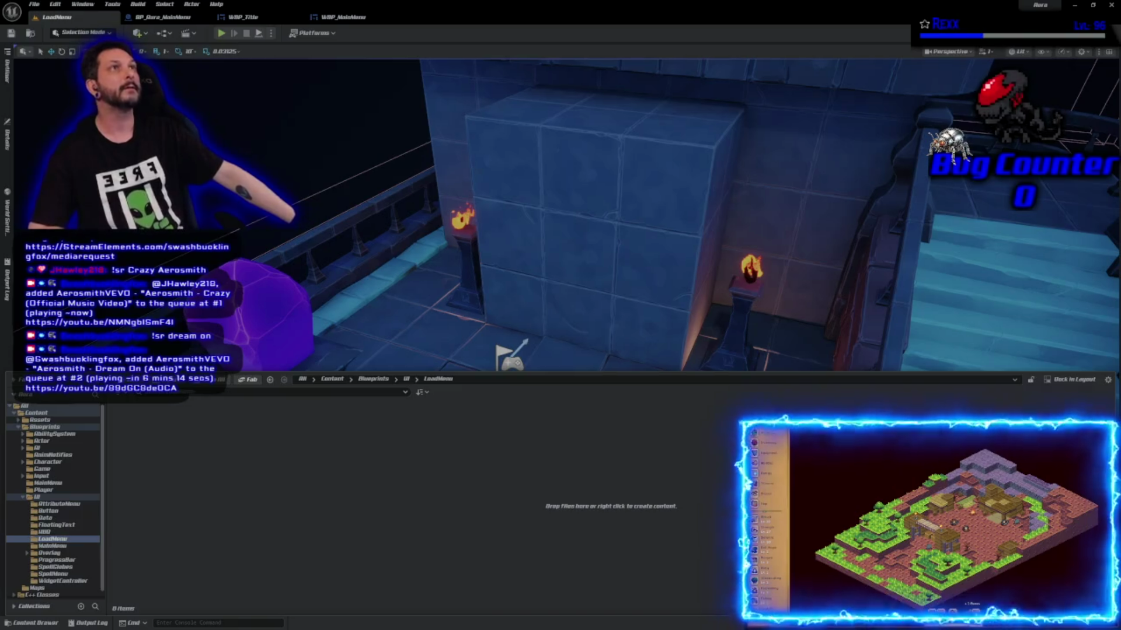
- Create a new Widget Blueprint in the LoadMenu folder with UserWidget as its parent class
{"action": "right_click", "coordinate": [302, 527]}
{"action": "mouse_move", "coordinate": [380, 503]}
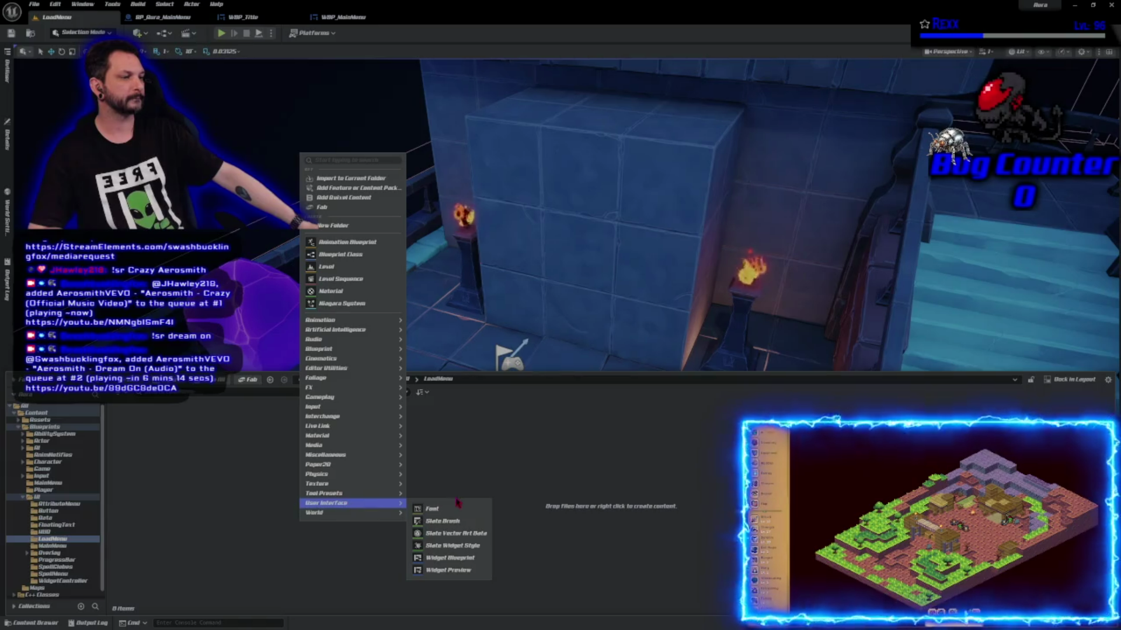
{"action": "left_click", "coordinate": [448, 557]}
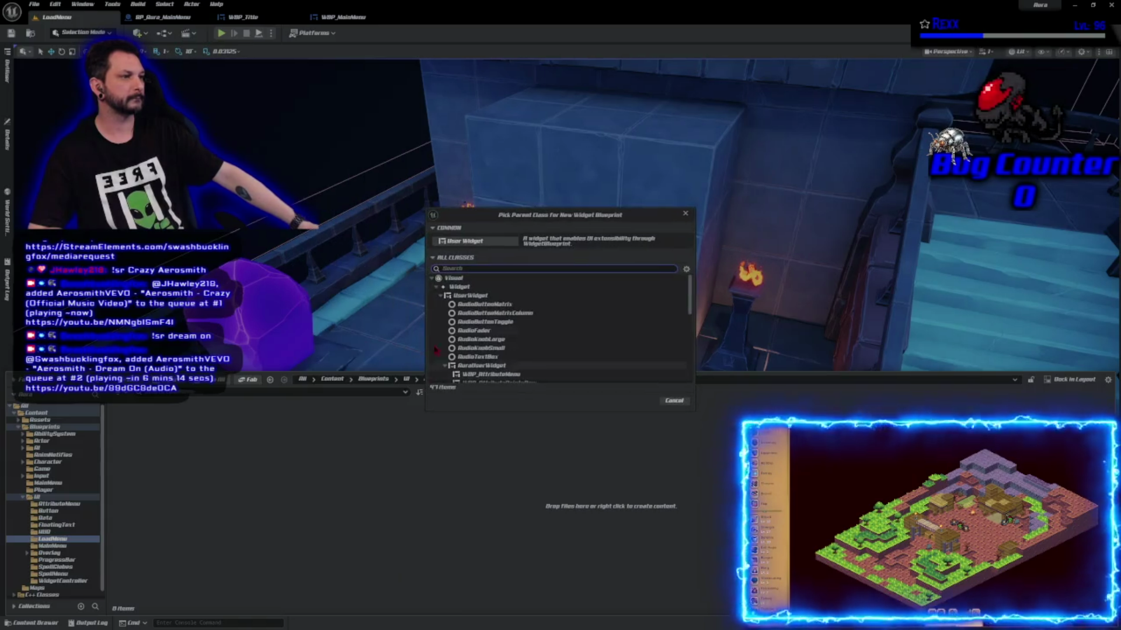
{"action": "left_click", "coordinate": [467, 295]}
{"action": "left_click", "coordinate": [640, 401]}
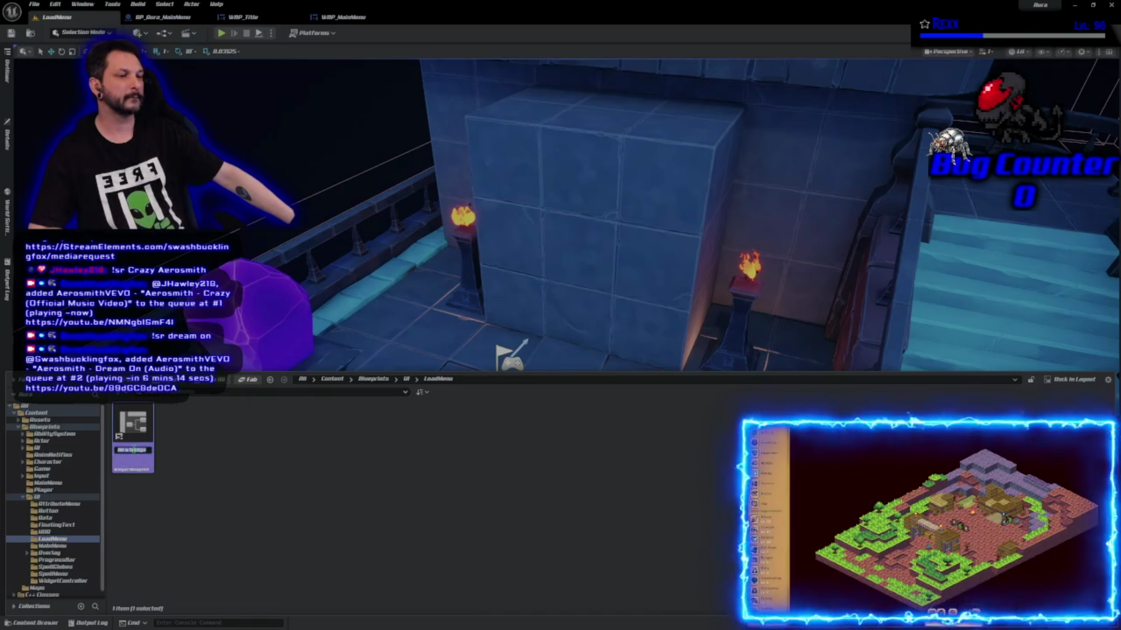
- Name the new widget WBP_LoadSlot_Vacant and open it in the editor
{"action": "left_click", "coordinate": [133, 450]}
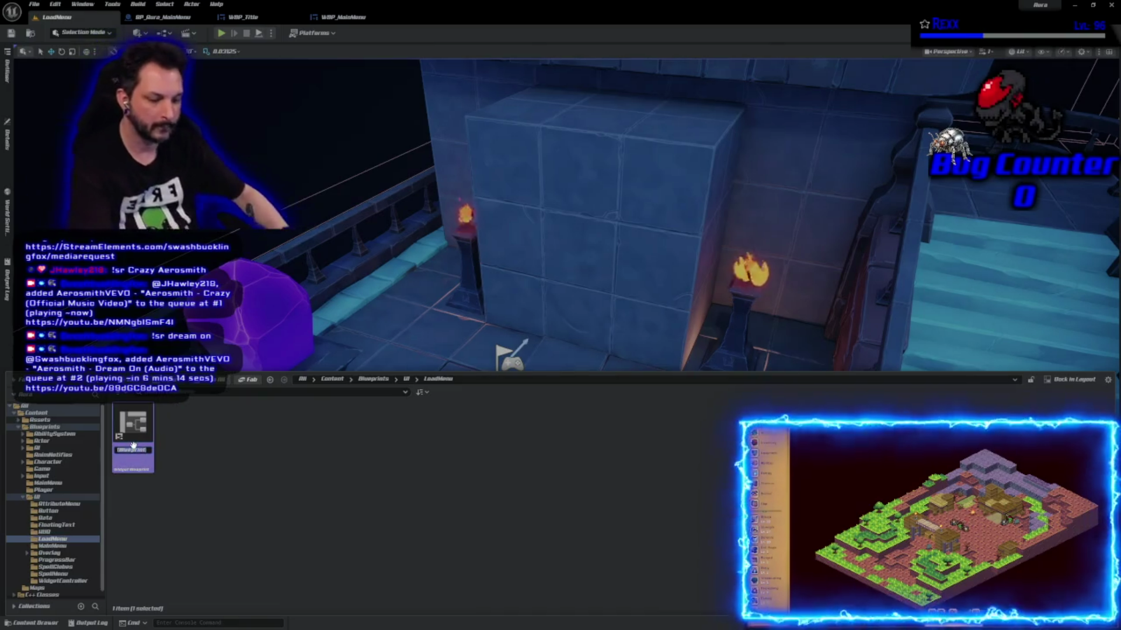
{"action": "type", "text": "WBP_"}
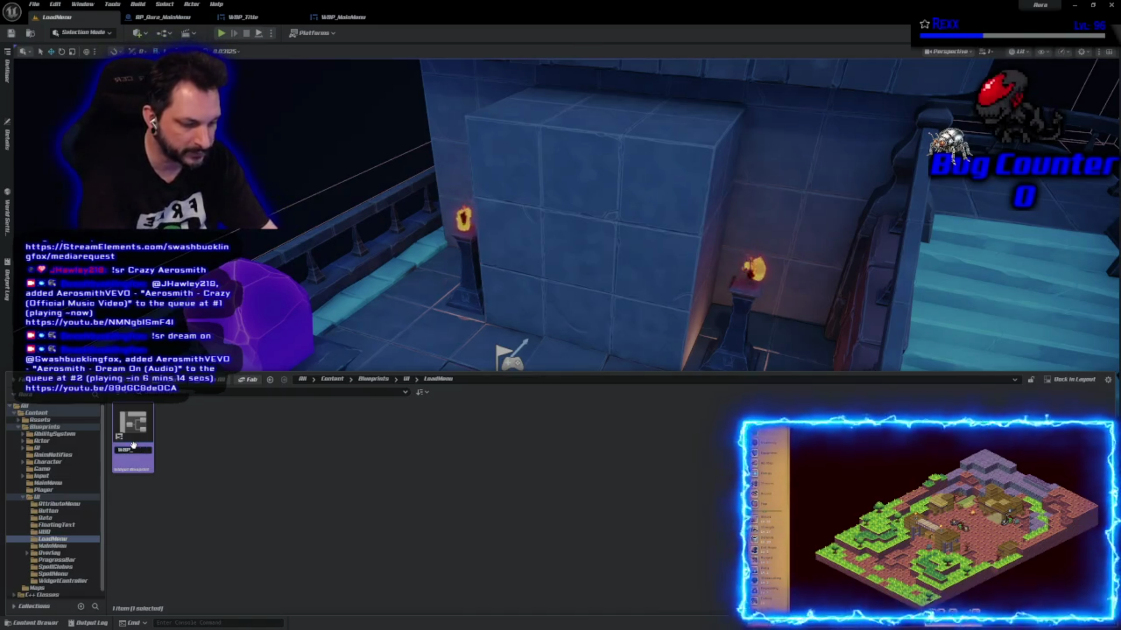
{"action": "type", "text": "LoadSlot"}
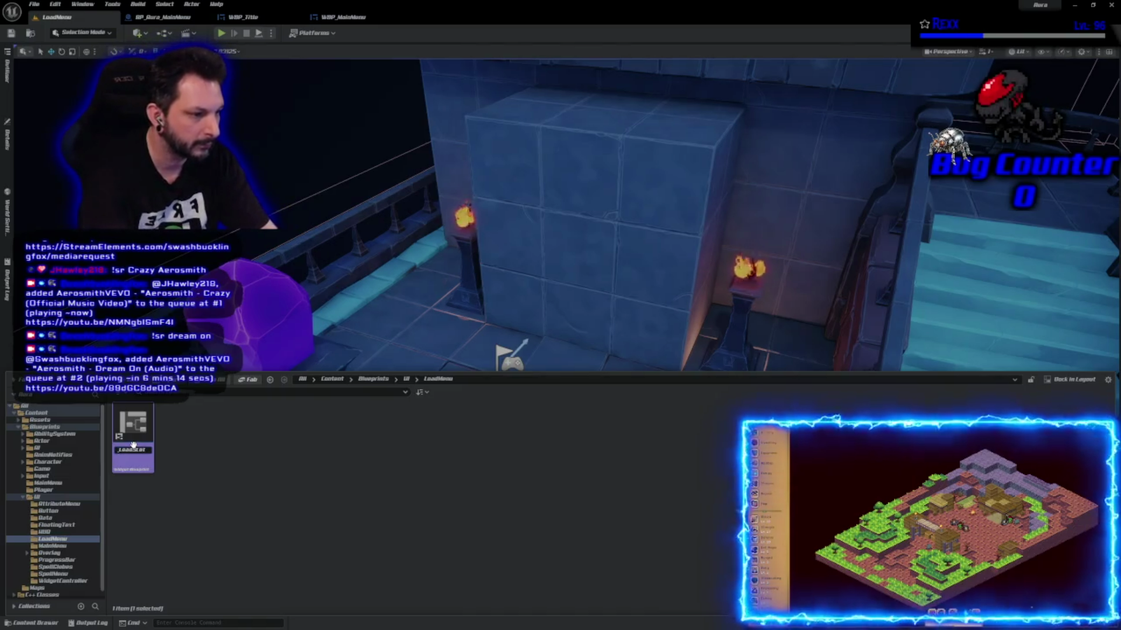
{"action": "type", "text": "_Vacant"}
{"action": "key", "text": "Return"}
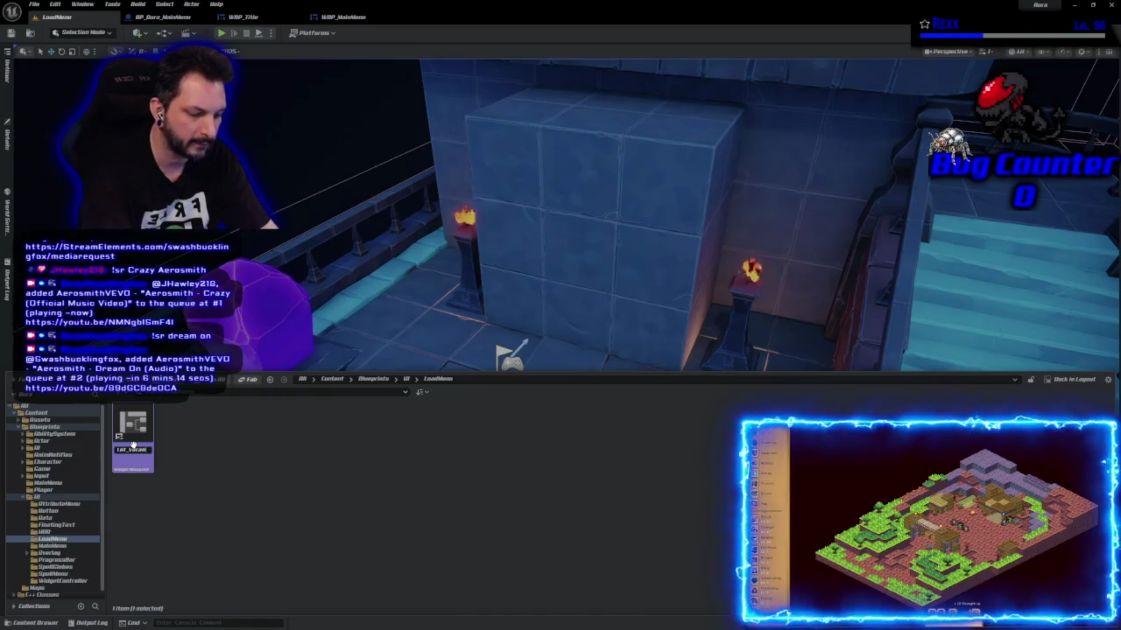
{"action": "double_click", "coordinate": [133, 444]}
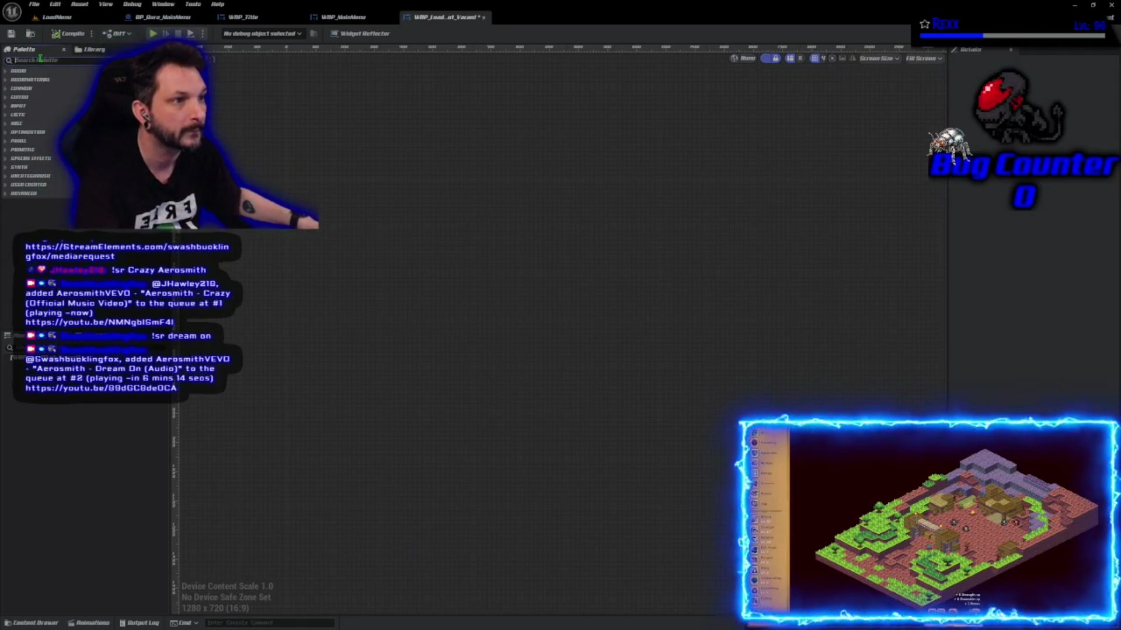
- Find 'size box' in the Palette and drag a SizeBox onto the WBP_LoadSlot_Vacant canvas
{"action": "left_click", "coordinate": [39, 59]}
{"action": "type", "text": "size"}
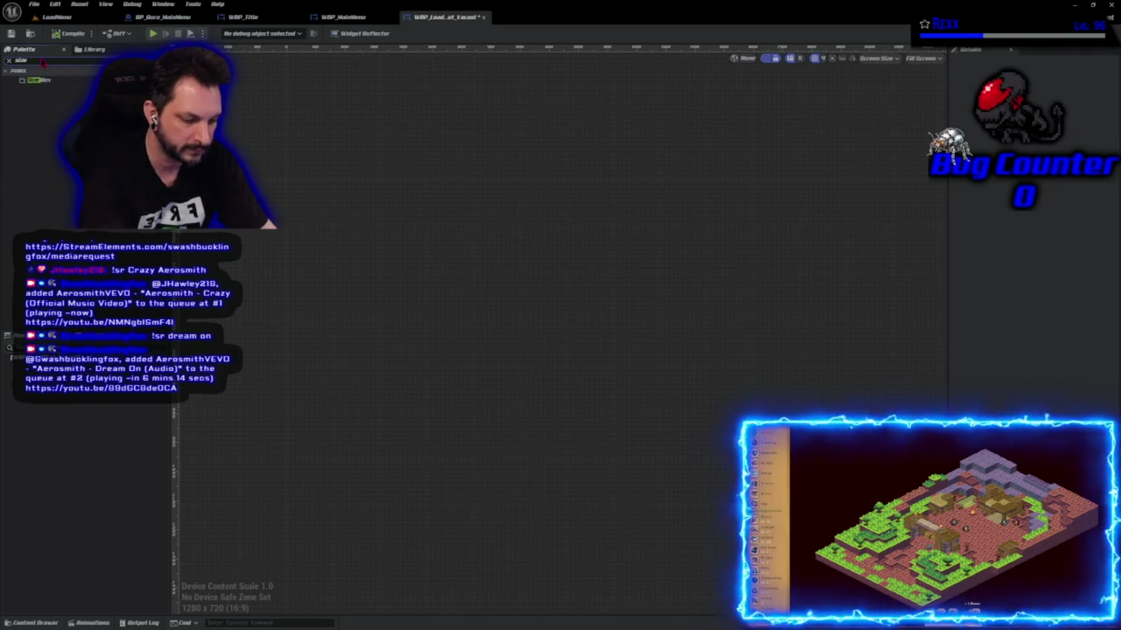
{"action": "type", "text": " box"}
{"action": "left_click_drag", "start_coordinate": [53, 85], "coordinate": [21, 359]}
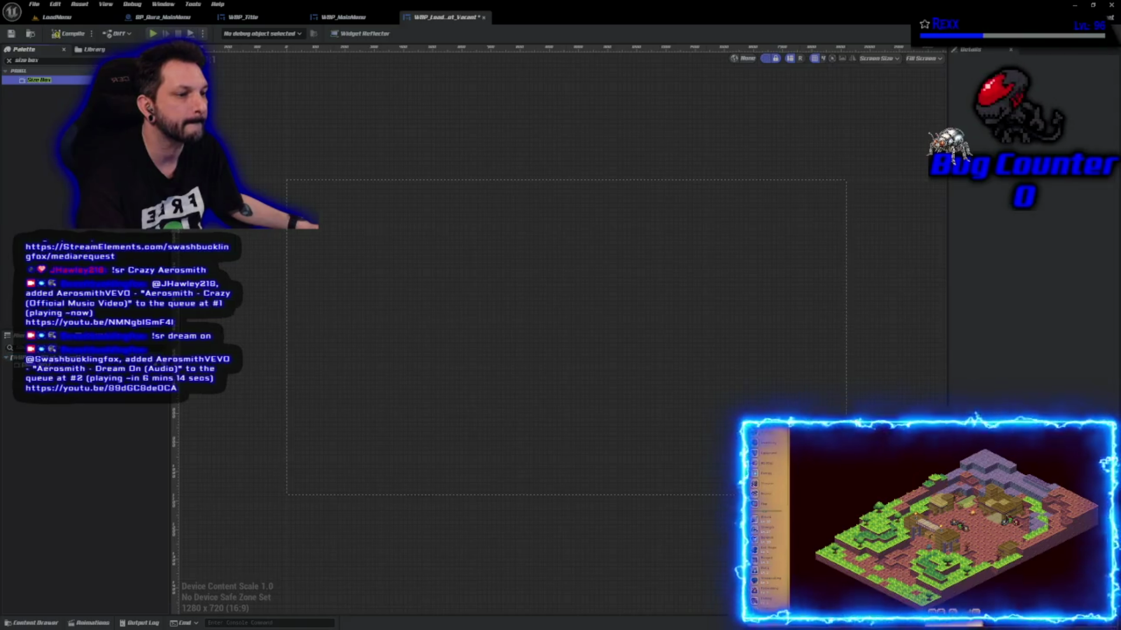
{"action": "left_click", "coordinate": [9, 60]}
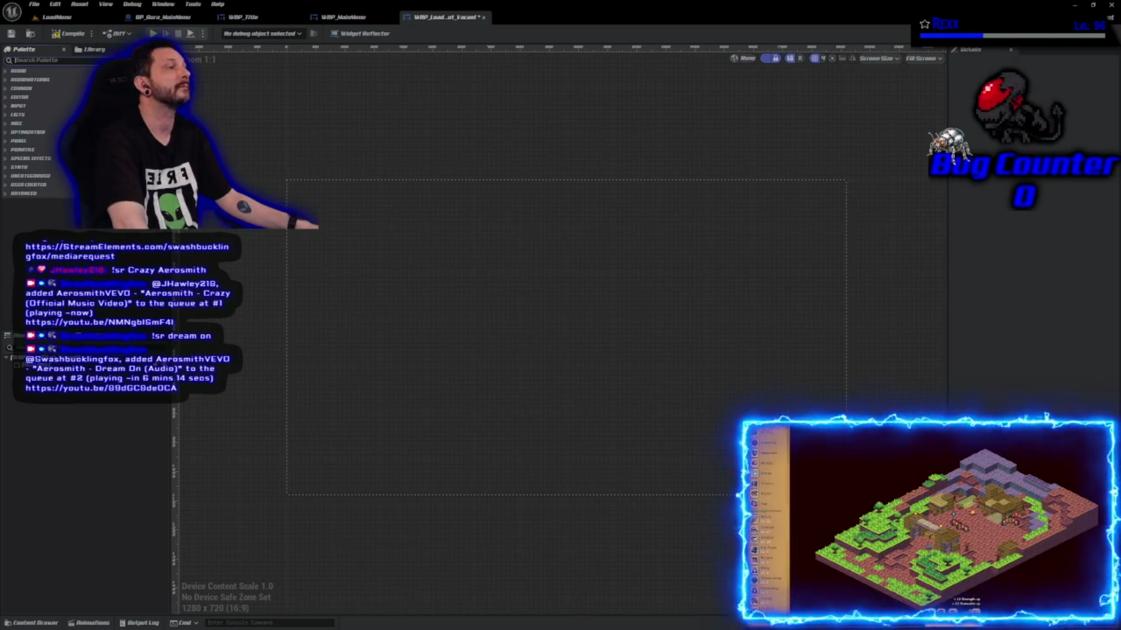
- Switch the canvas sizing from Fill Screen to Desired and select the SizeBox
{"action": "left_click", "coordinate": [922, 58]}
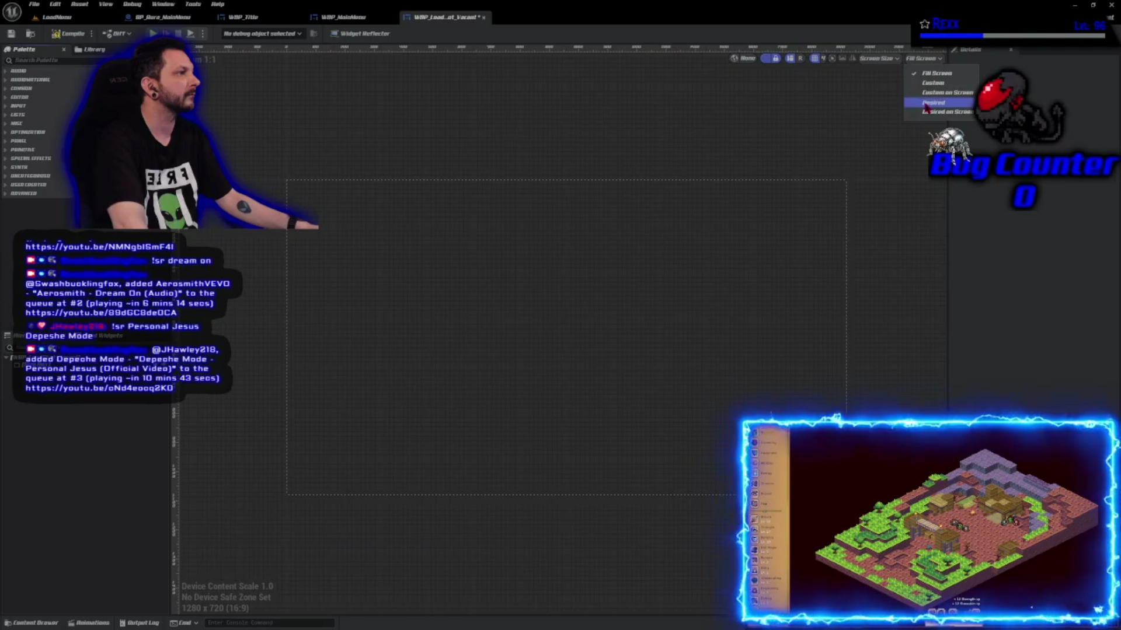
{"action": "left_click", "coordinate": [925, 105]}
{"action": "scroll", "coordinate": [815, 200], "scroll_direction": "down", "scroll_amount": 10}
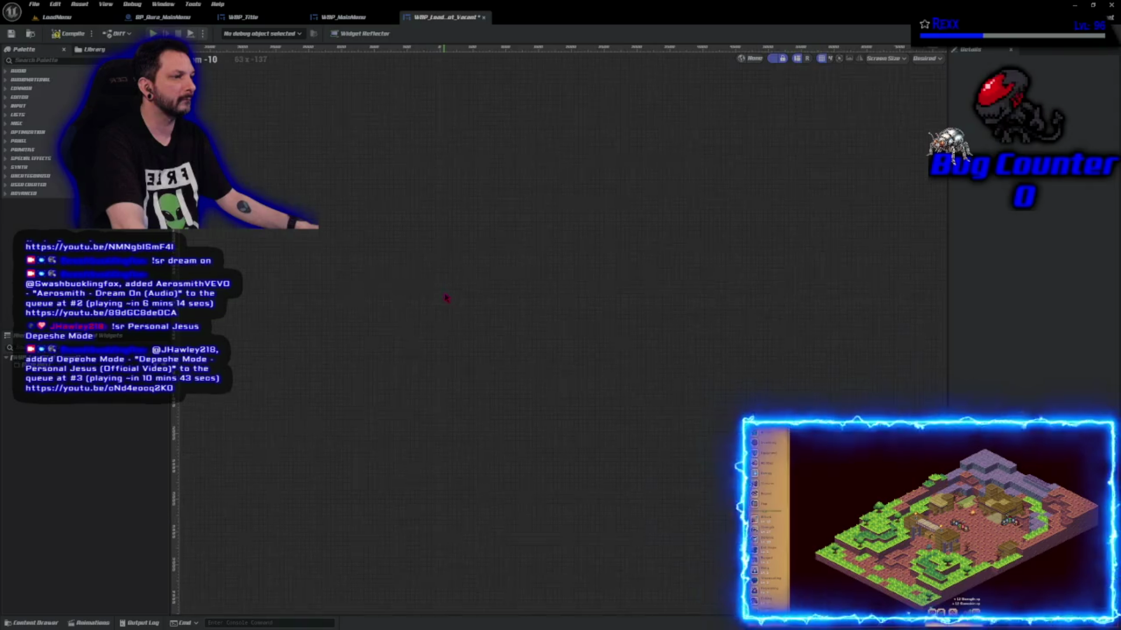
{"action": "mouse_move", "coordinate": [415, 383]}
{"action": "left_mouse_down"}
{"action": "mouse_move", "coordinate": [708, 297]}
{"action": "mouse_move", "coordinate": [650, 286]}
{"action": "mouse_move", "coordinate": [508, 380]}
{"action": "left_mouse_up"}
{"action": "left_click", "coordinate": [645, 276]}
- Give the SizeBox Width Override 256 and Height Override 300, then compile
{"action": "scroll", "coordinate": [641, 298], "scroll_direction": "up", "scroll_amount": 4}
{"action": "scroll", "coordinate": [638, 293], "scroll_direction": "up", "scroll_amount": 6}
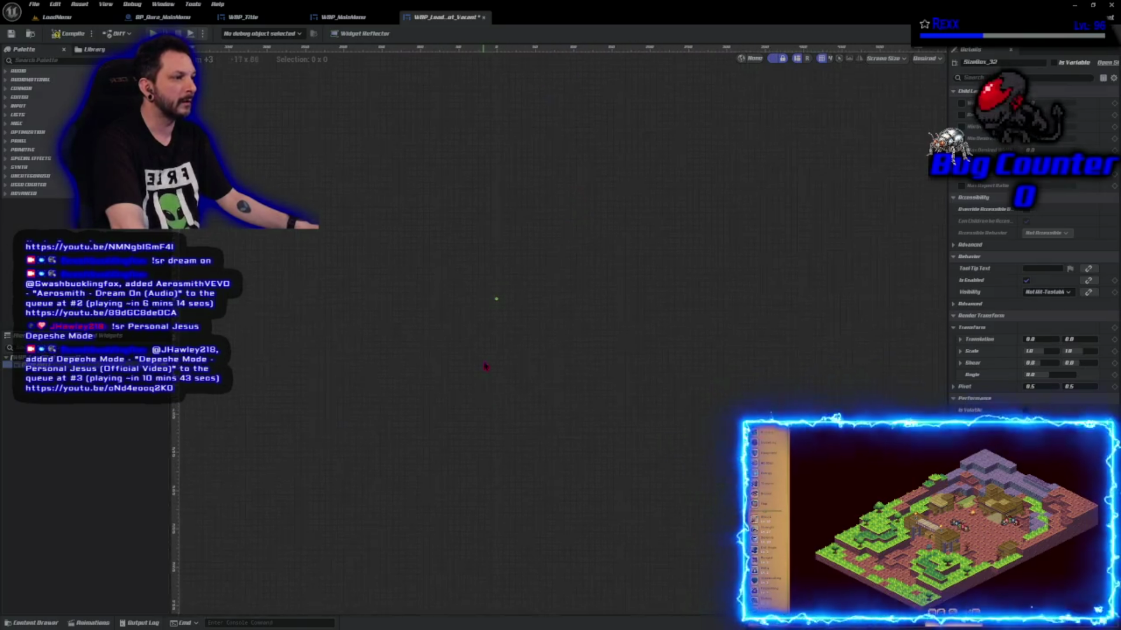
{"action": "scroll", "coordinate": [513, 322], "scroll_direction": "up", "scroll_amount": 3}
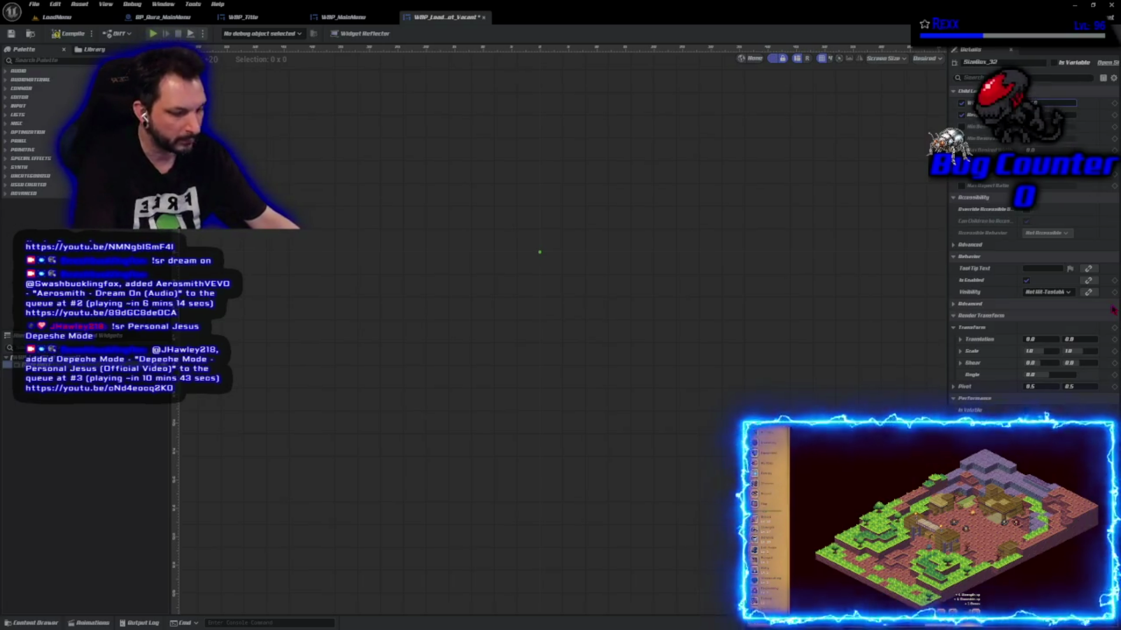
{"action": "left_click_drag", "start_coordinate": [539, 253], "coordinate": [947, 252]}
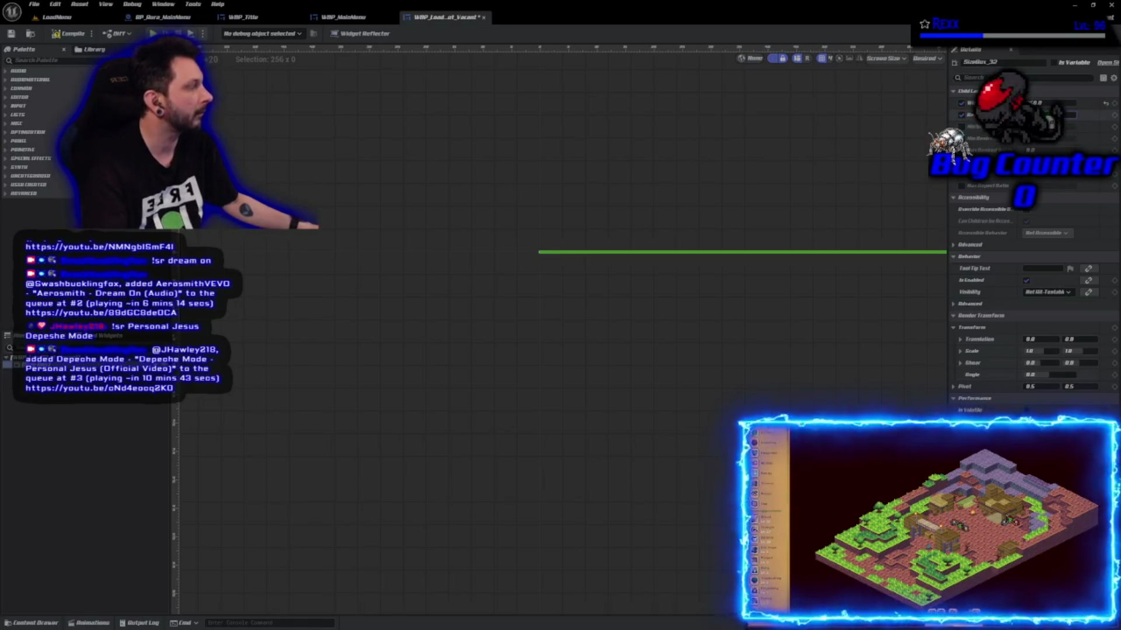
{"action": "key", "text": "Return"}
{"action": "scroll", "coordinate": [538, 315], "scroll_direction": "down", "scroll_amount": 5}
{"action": "left_click_drag", "start_coordinate": [540, 406], "coordinate": [400, 360]}
{"action": "scroll", "coordinate": [403, 366], "scroll_direction": "up", "scroll_amount": 3}
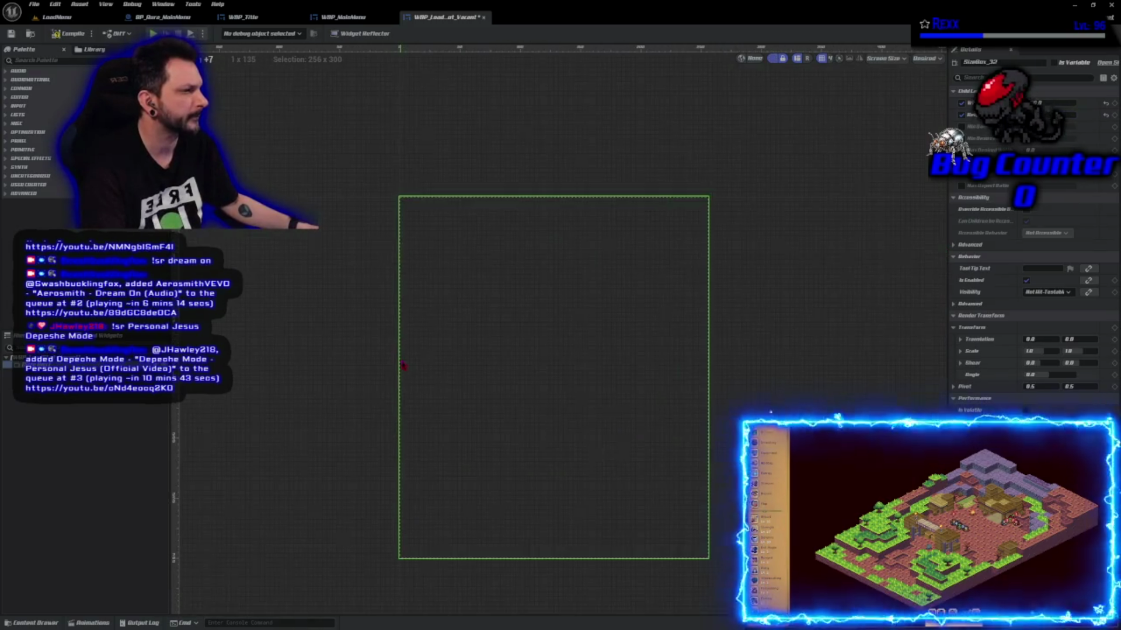
{"action": "left_click_drag", "start_coordinate": [333, 350], "coordinate": [358, 333]}
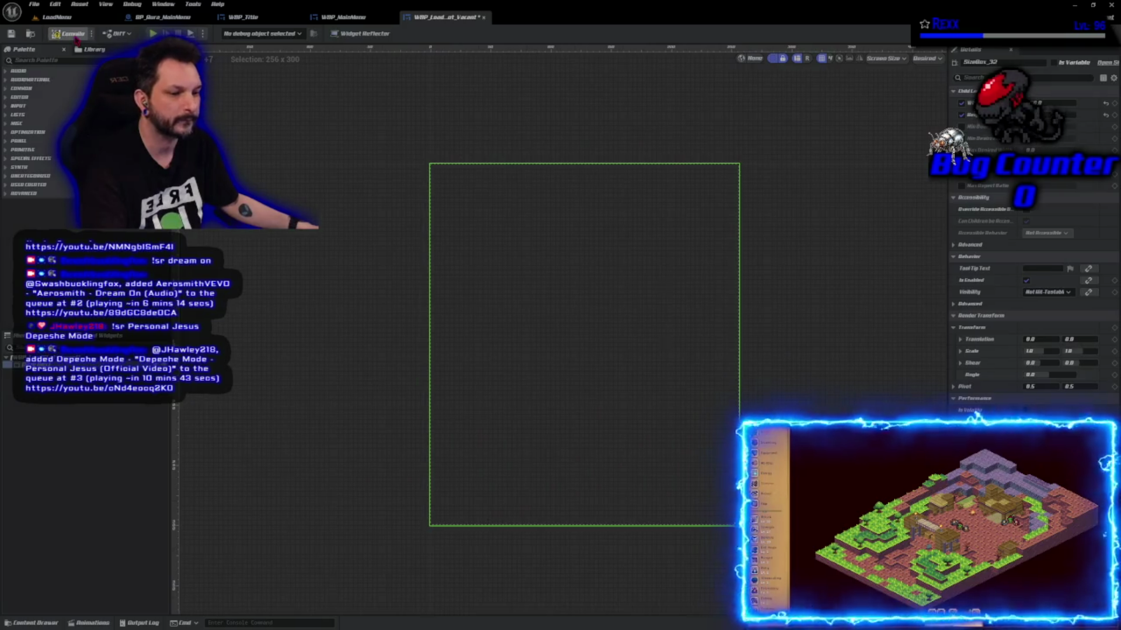
{"action": "left_click", "coordinate": [76, 39]}
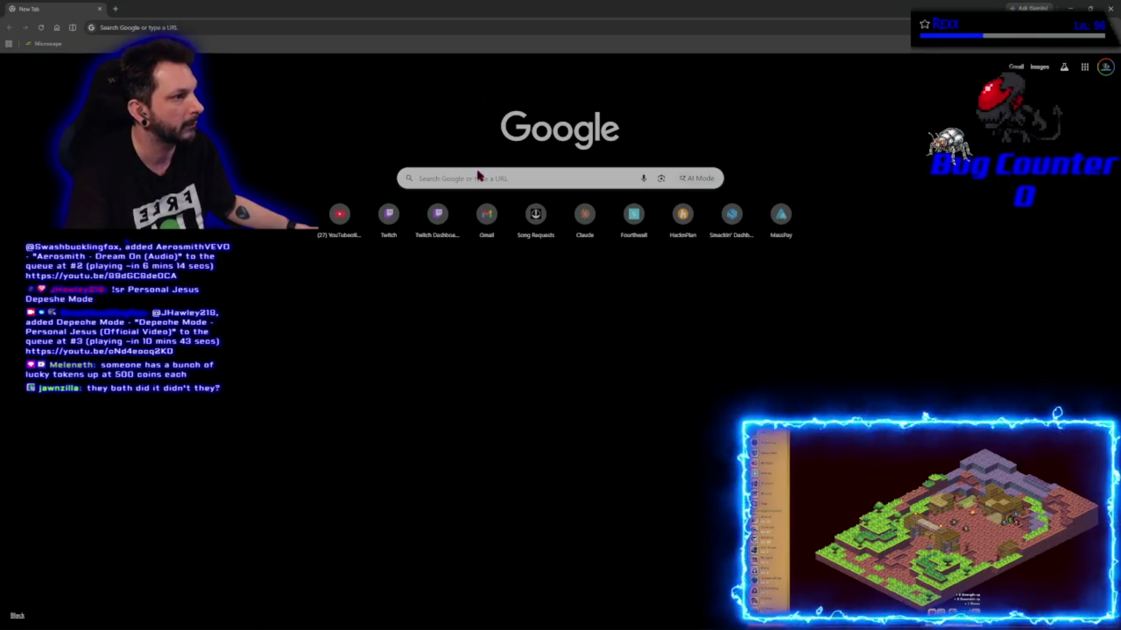
- Search Google for Johnny Cash's 'Personal Jesus' and expand whether he recorded it
{"action": "left_click", "coordinate": [477, 173]}
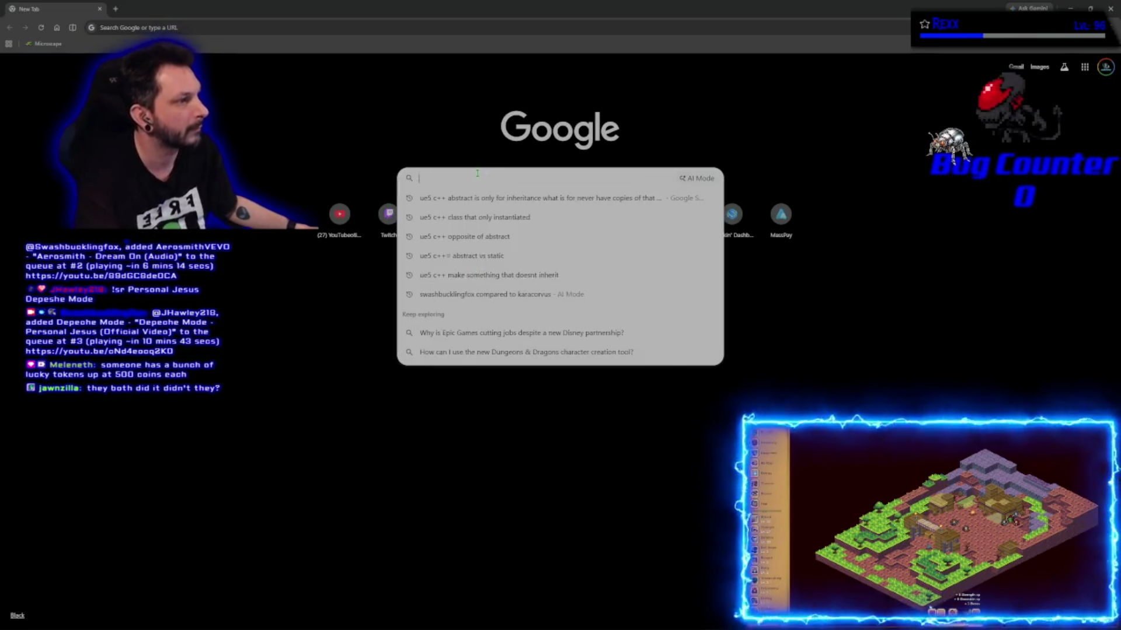
{"action": "type", "text": "pers"}
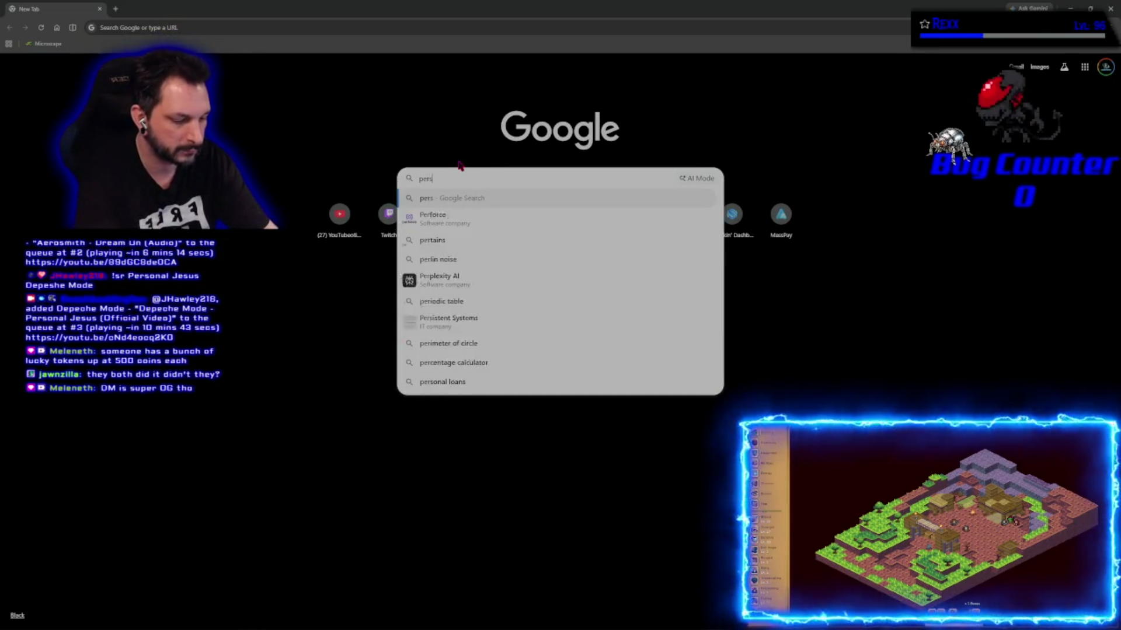
{"action": "type", "text": "onal jesus johnny cash"}
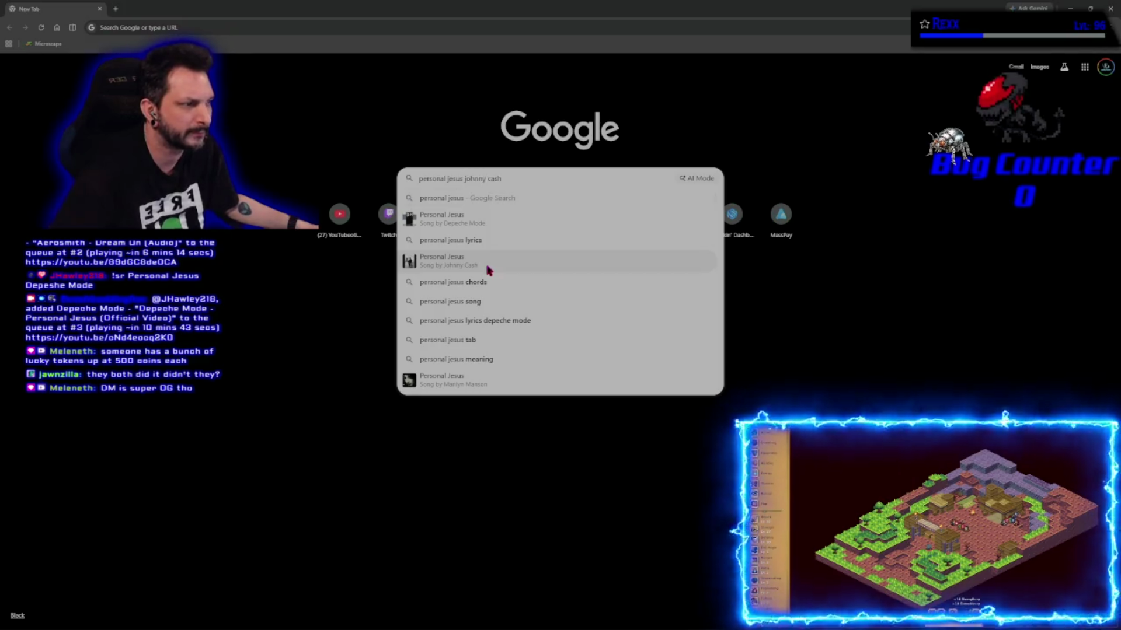
{"action": "left_click", "coordinate": [488, 268]}
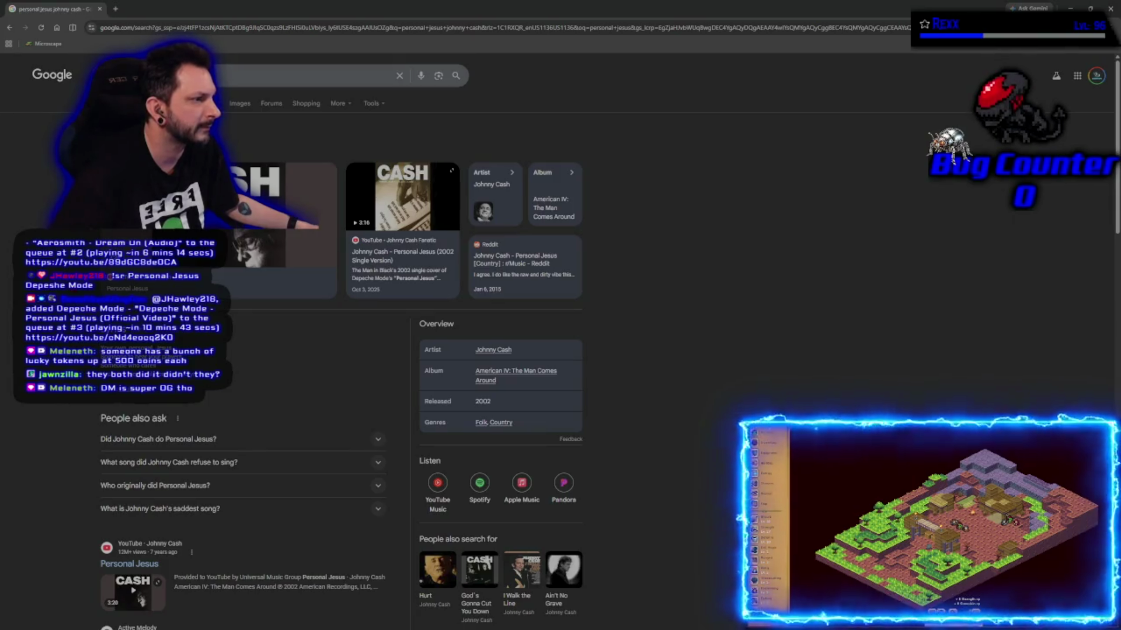
{"action": "scroll", "coordinate": [378, 292], "scroll_direction": "down", "scroll_amount": 3}
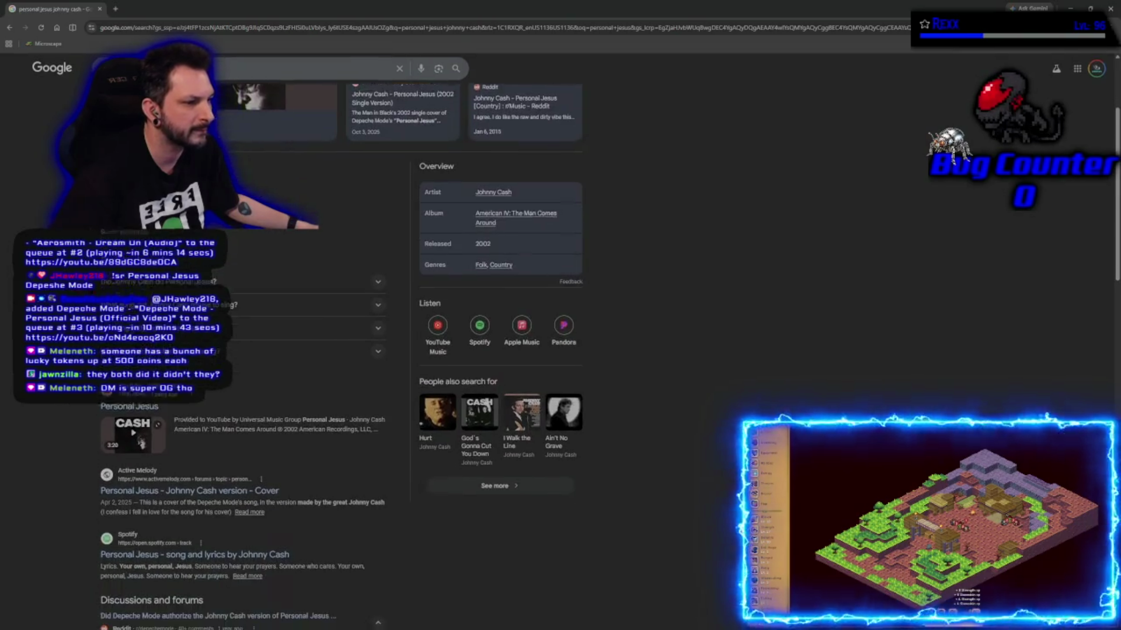
{"action": "left_click", "coordinate": [377, 264]}
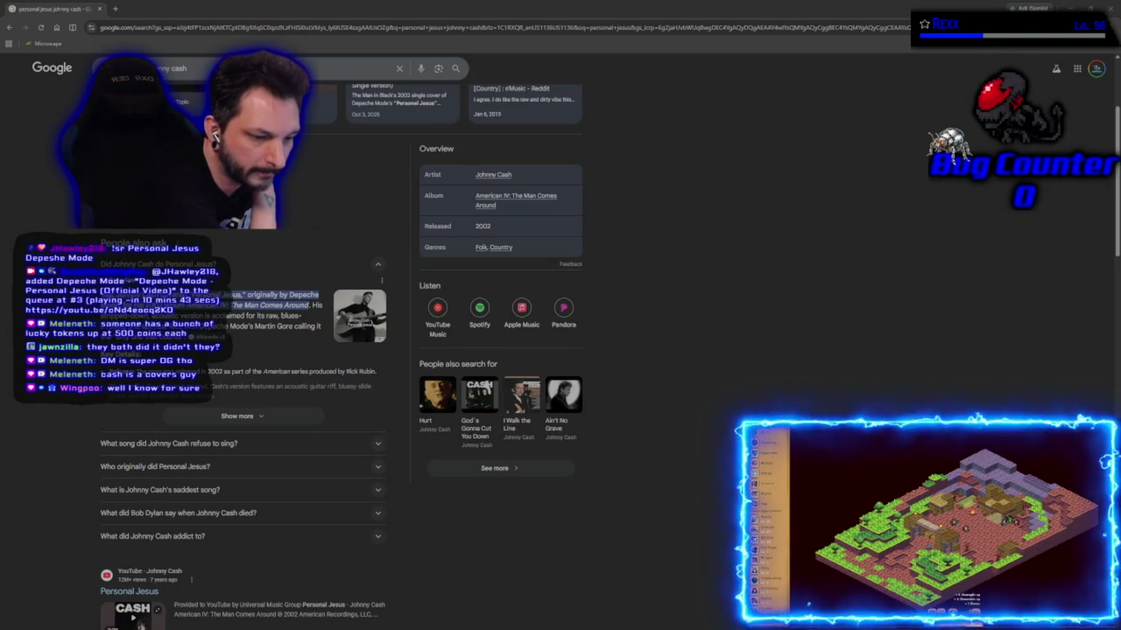
{"action": "left_click", "coordinate": [100, 9]}
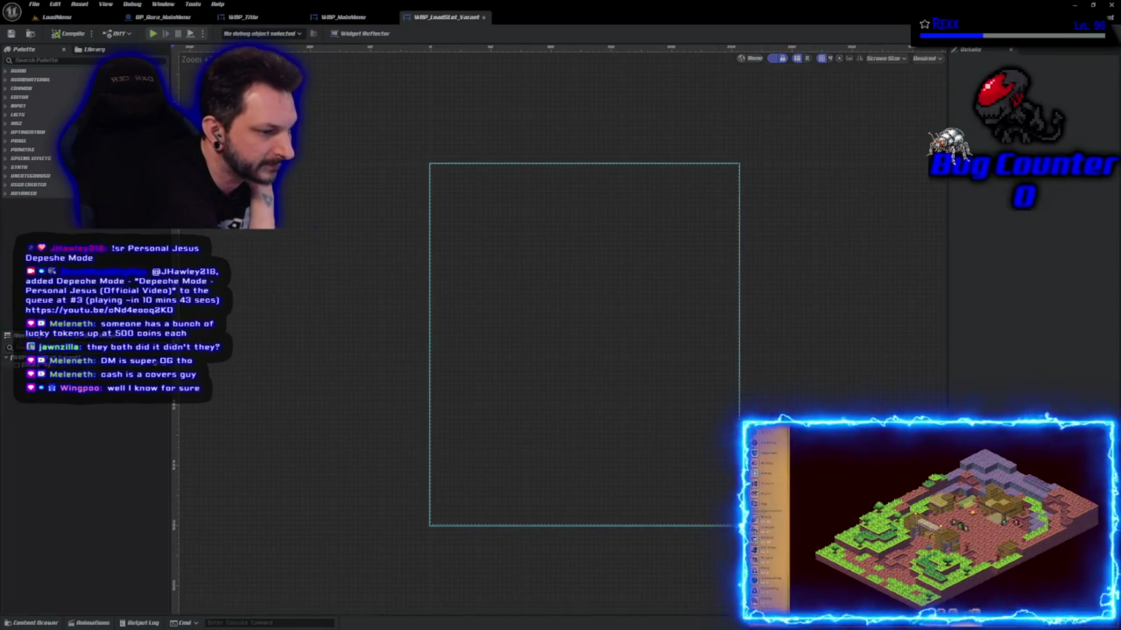
- Select the SizeBox in the Hierarchy to review its 256 × 300 details
{"action": "left_click", "coordinate": [23, 365]}
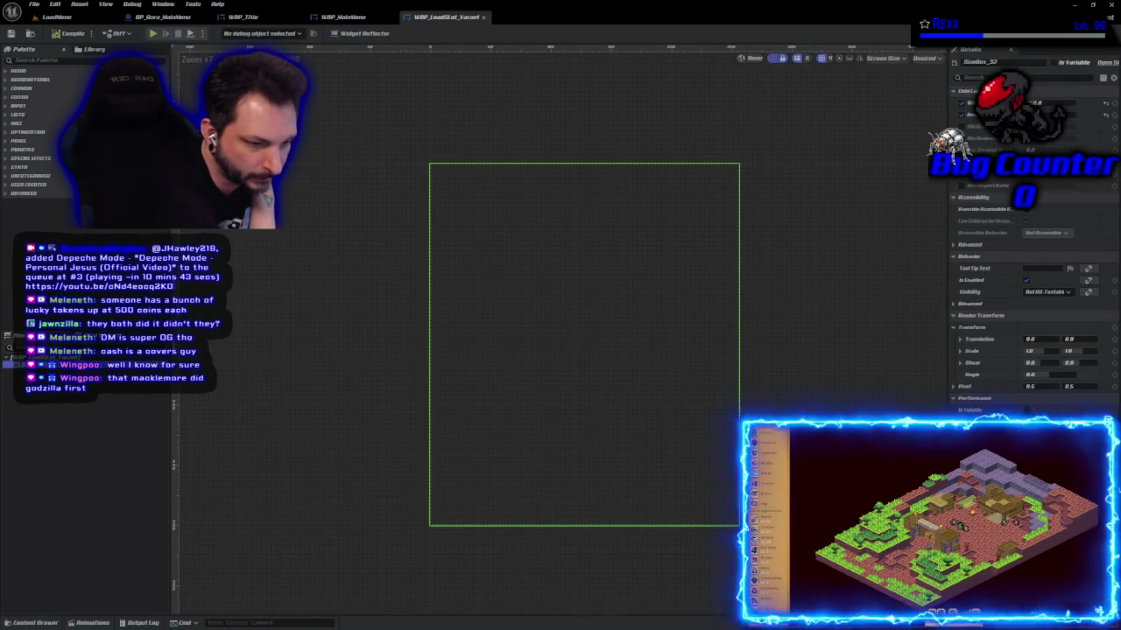